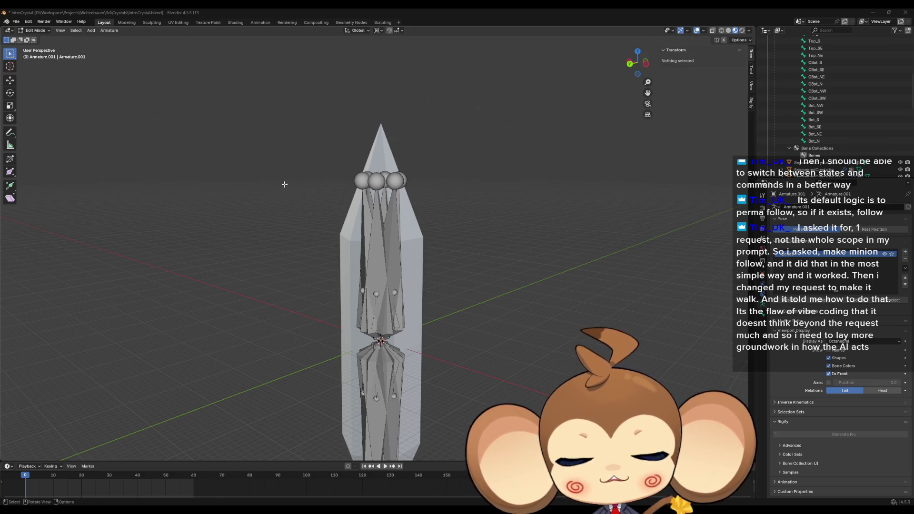
# - Select the root bone named Bone in the Outliner, with the crystal armature framed from the front
pyautogui.scroll(-2, 443, 181)
pyautogui.moveTo(398, 215)
pyautogui.mouseDown(button='middle')
pyautogui.moveTo(416, 253)
pyautogui.moveTo(380, 362)
pyautogui.mouseUp(button='middle')
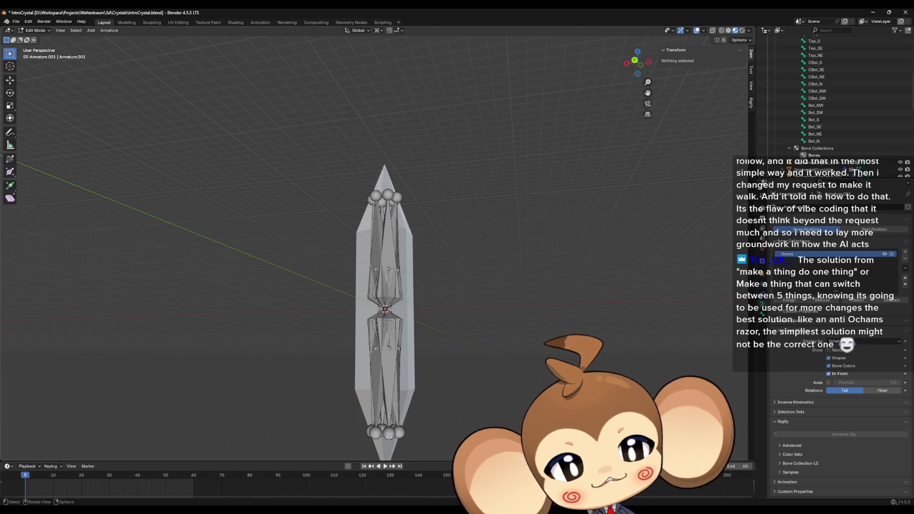
pyautogui.scroll(5, 390, 428)
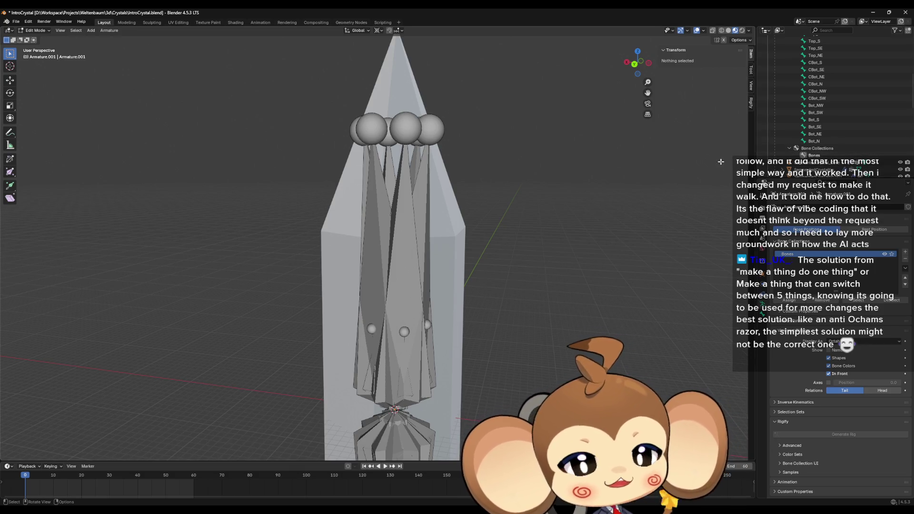
pyautogui.moveTo(493, 313); pyautogui.dragTo(504, 288, button='middle')
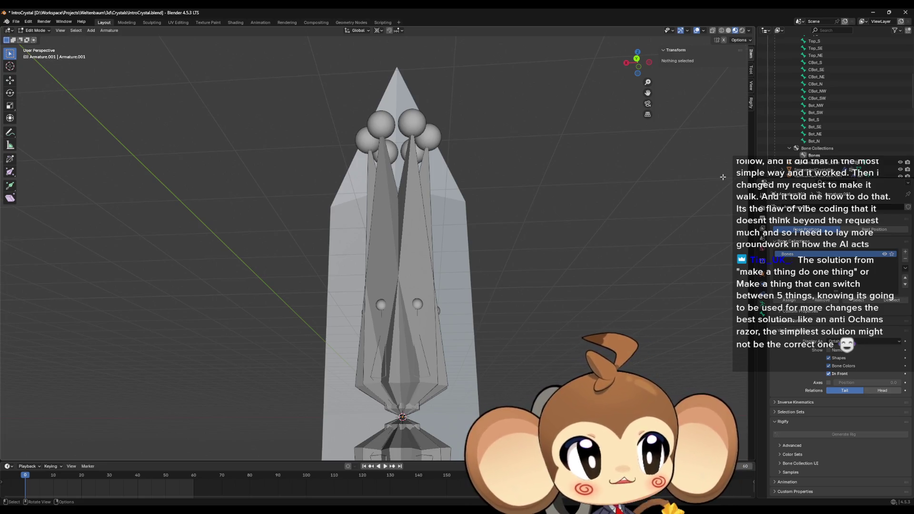
pyautogui.scroll(5, 827, 133)
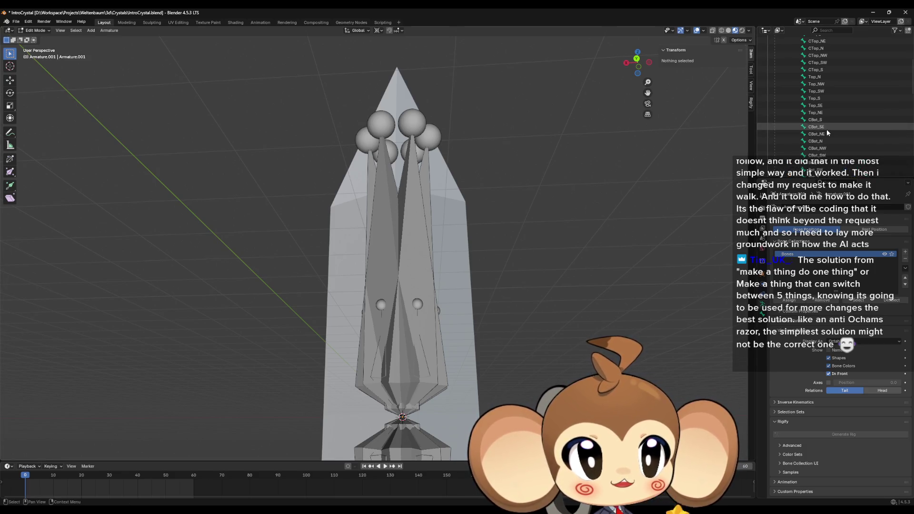
pyautogui.scroll(3, 828, 133)
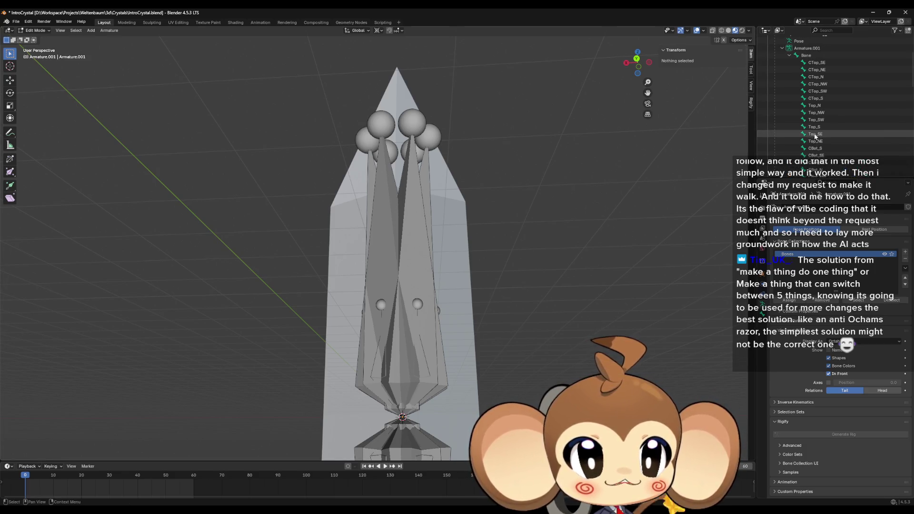
pyautogui.moveTo(610, 229)
pyautogui.mouseDown(button='middle')
pyautogui.moveTo(583, 247)
pyautogui.moveTo(581, 273)
pyautogui.moveTo(472, 260)
pyautogui.mouseUp(button='middle')
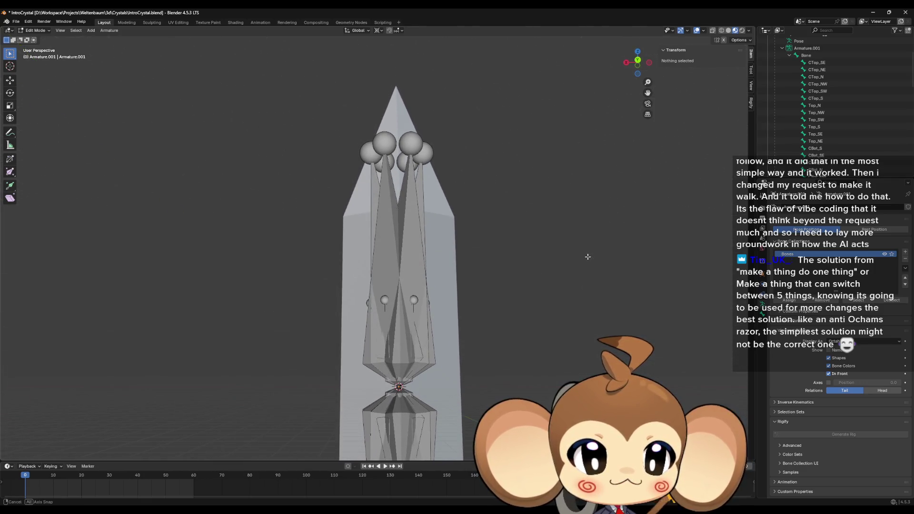
pyautogui.click(805, 56)
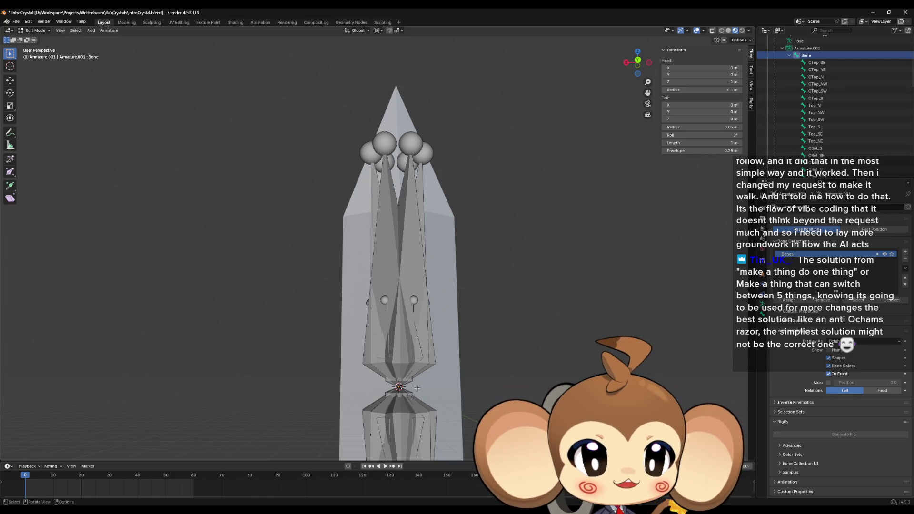
pyautogui.scroll(-1, 417, 388)
pyautogui.scroll(-1, 476, 362)
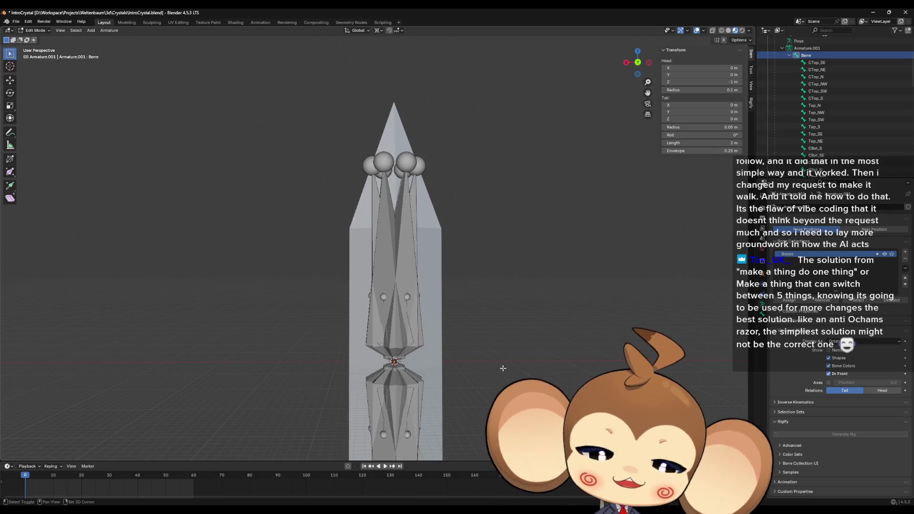
pyautogui.keyDown('shift'); pyautogui.moveTo(503, 368); pyautogui.dragTo(497, 308, button='middle'); pyautogui.keyUp('shift')
# - Move Bone 1 m down along Z (head -2 m, tail -1 m) and select its tail joint
pyautogui.press('g')
pyautogui.press('z')
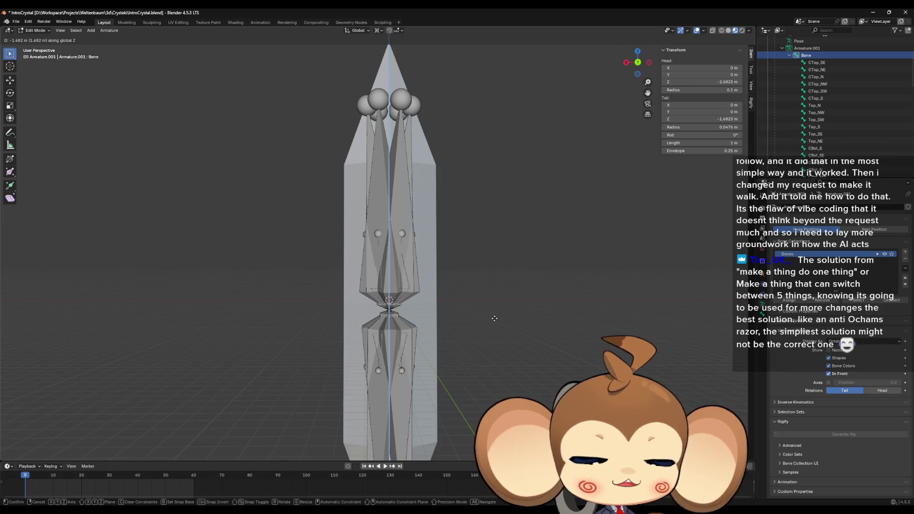
pyautogui.write('-1')
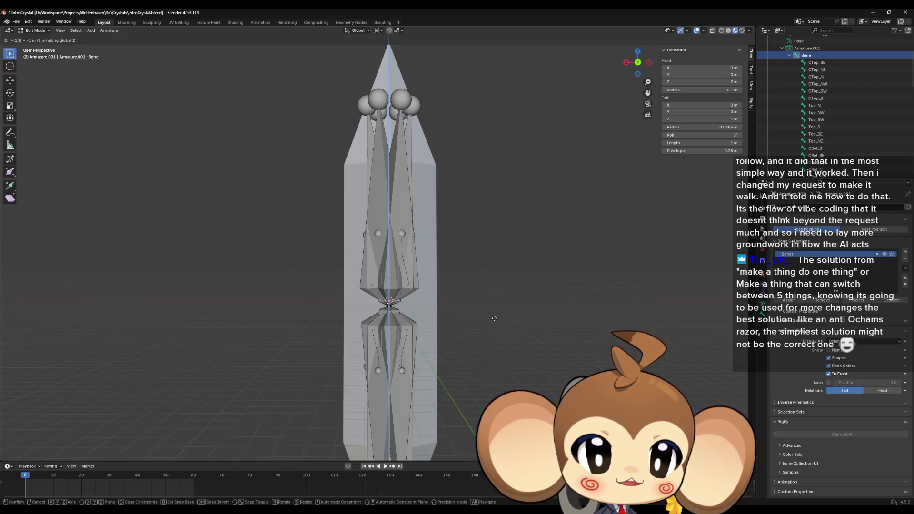
pyautogui.press('Return')
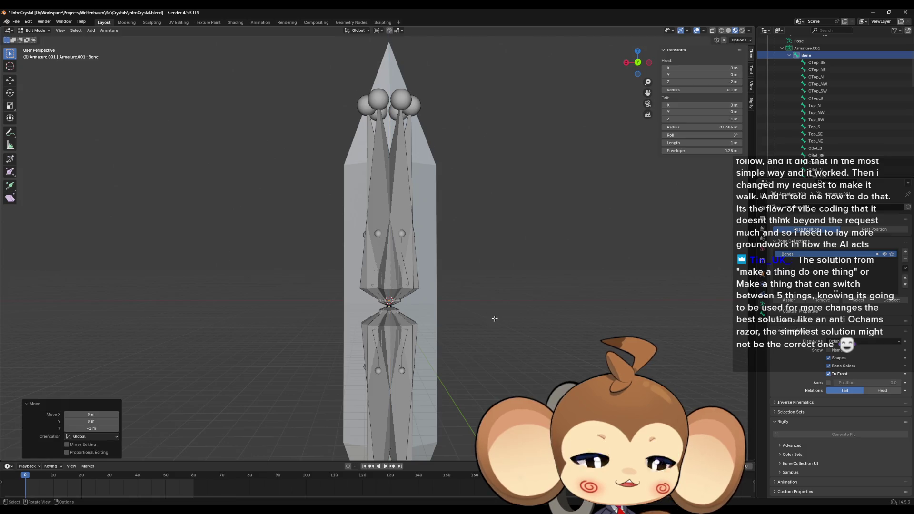
pyautogui.scroll(3, 485, 314)
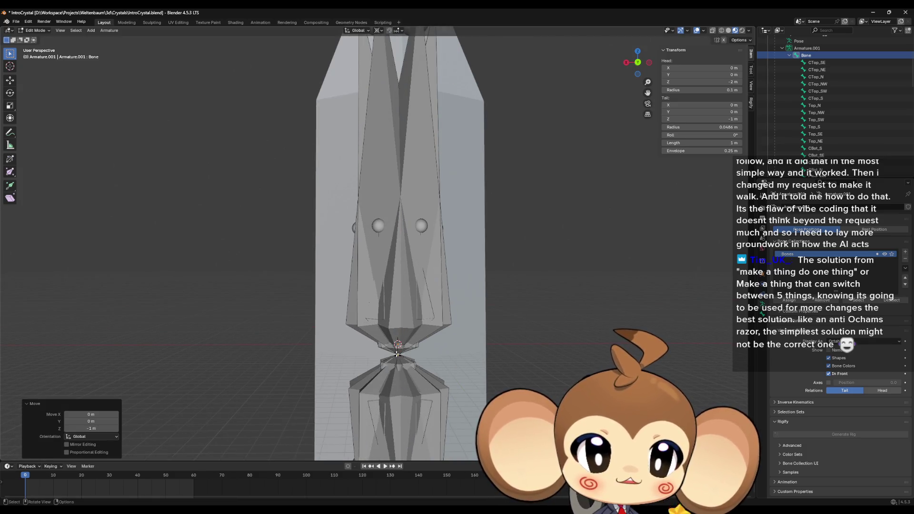
pyautogui.click(412, 355)
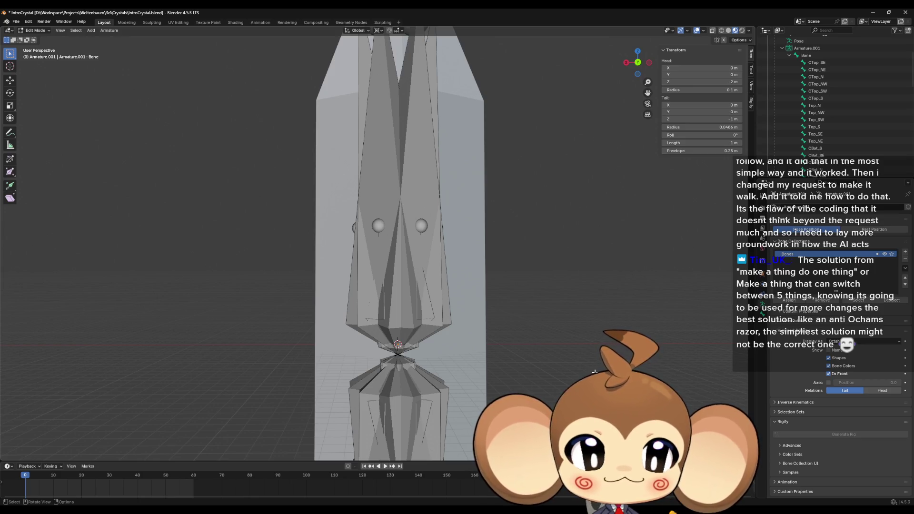
# - Extrude a new bone from the tail and scale it to zero length
pyautogui.press('e')
pyautogui.press('Escape')
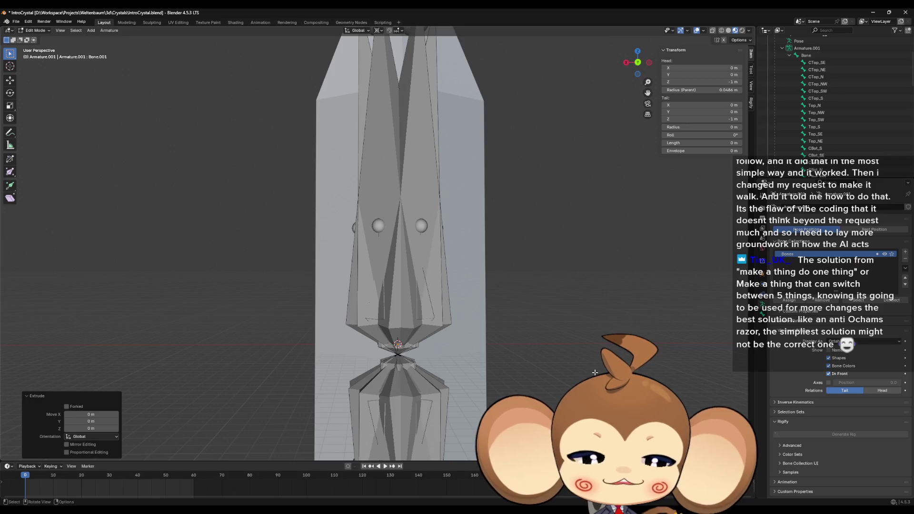
pyautogui.press('s')
pyautogui.press('0')
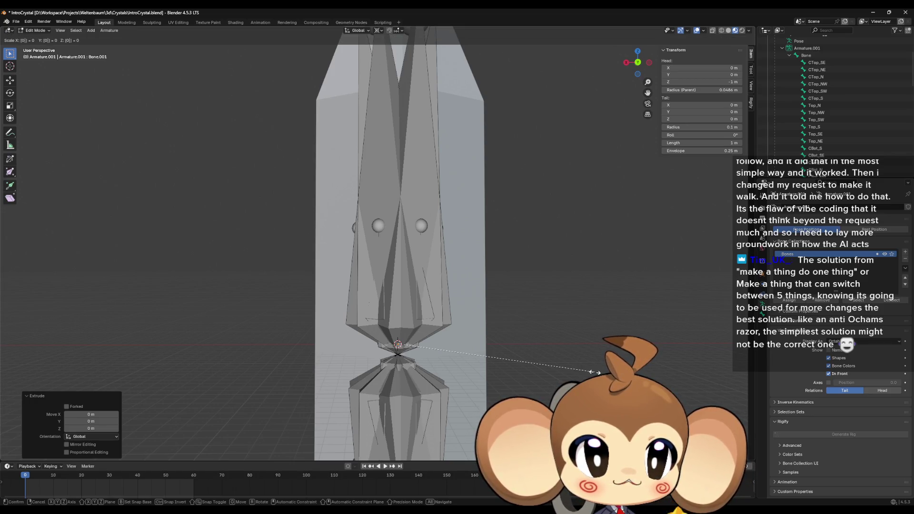
pyautogui.press('Return')
# - Rename the new bone Bone.001 to 'Core'
pyautogui.scroll(-6, 836, 157)
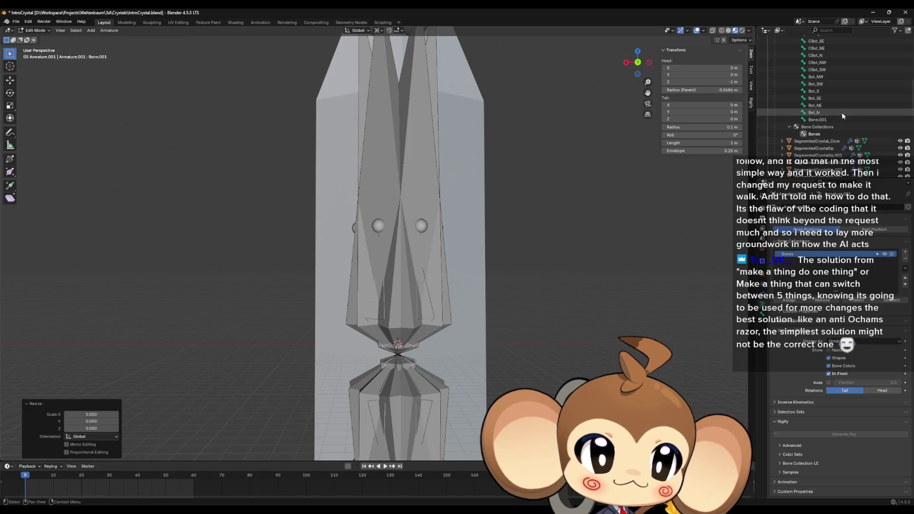
pyautogui.click(819, 122)
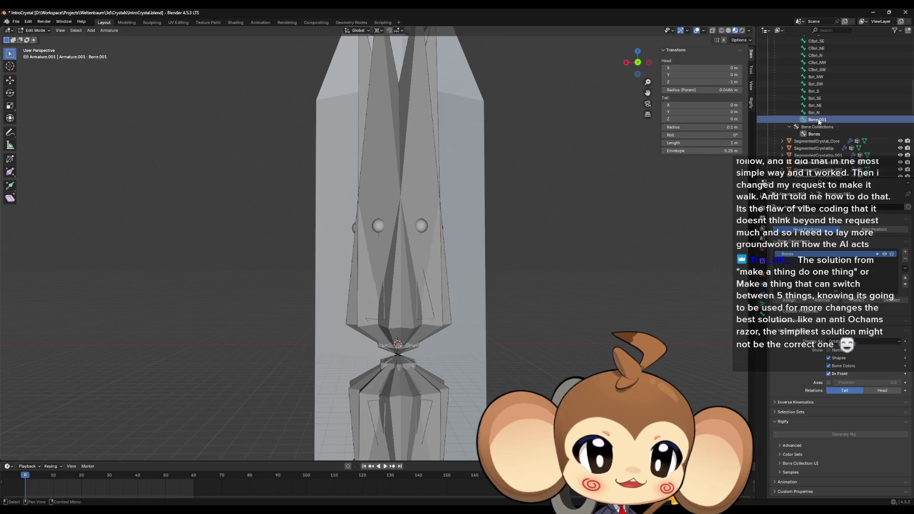
pyautogui.press('F2')
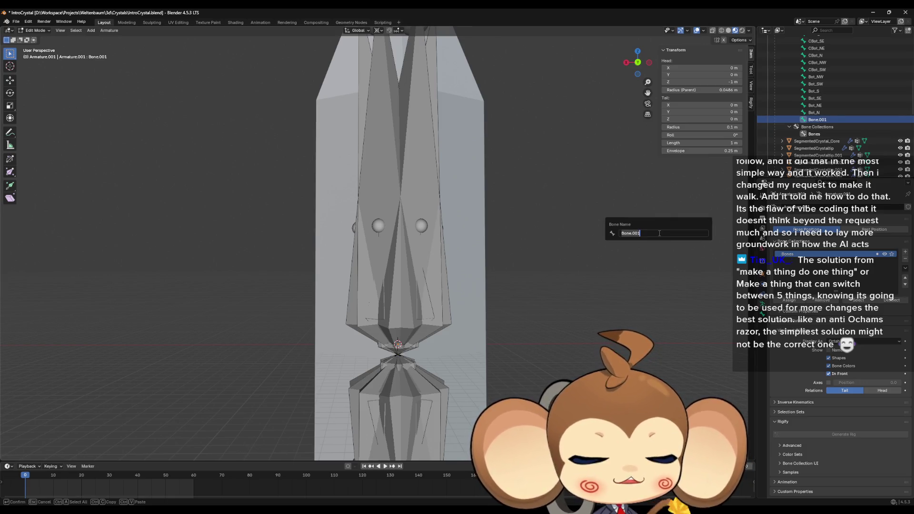
pyautogui.write('Core')
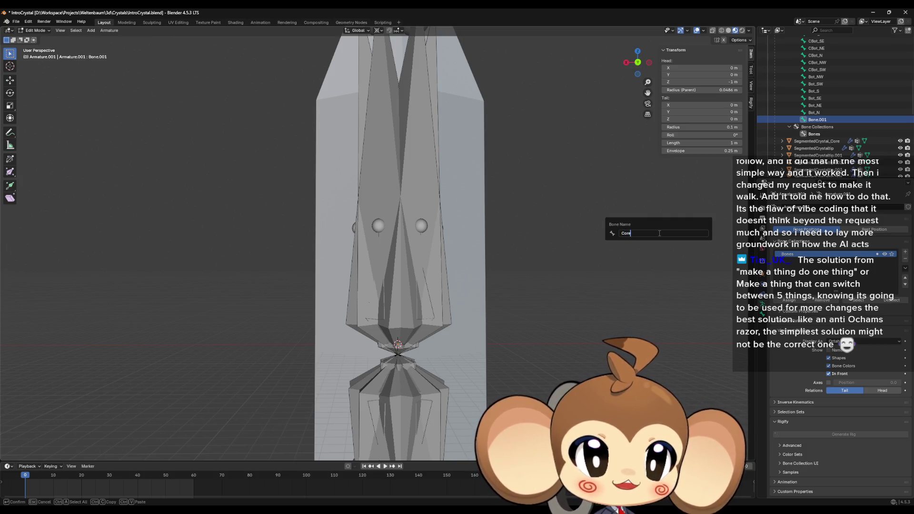
pyautogui.press('Return')
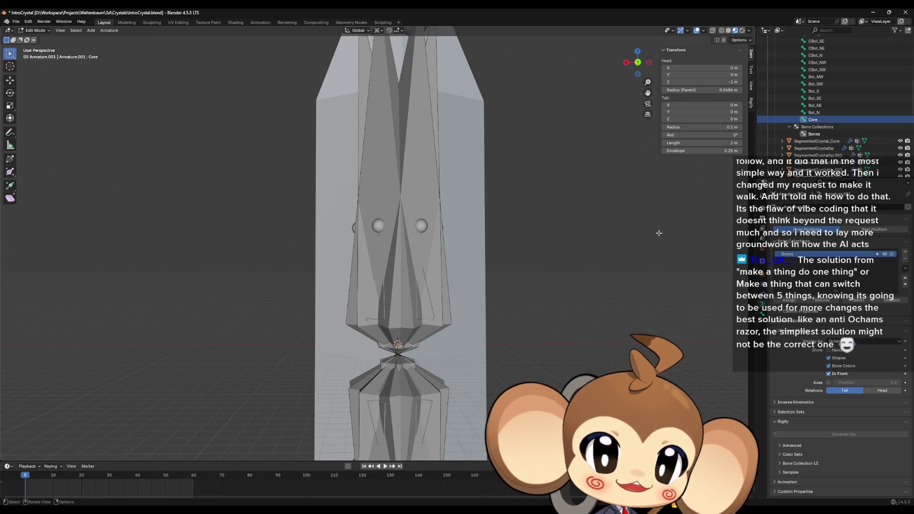
# - Select all bones and extrude new child bones extending 1 m along Z
pyautogui.scroll(1, 825, 128)
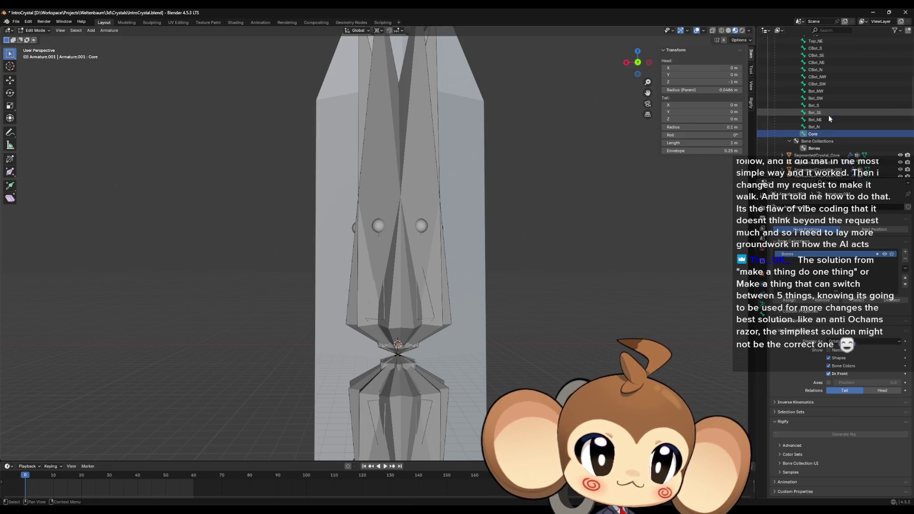
pyautogui.scroll(10, 826, 127)
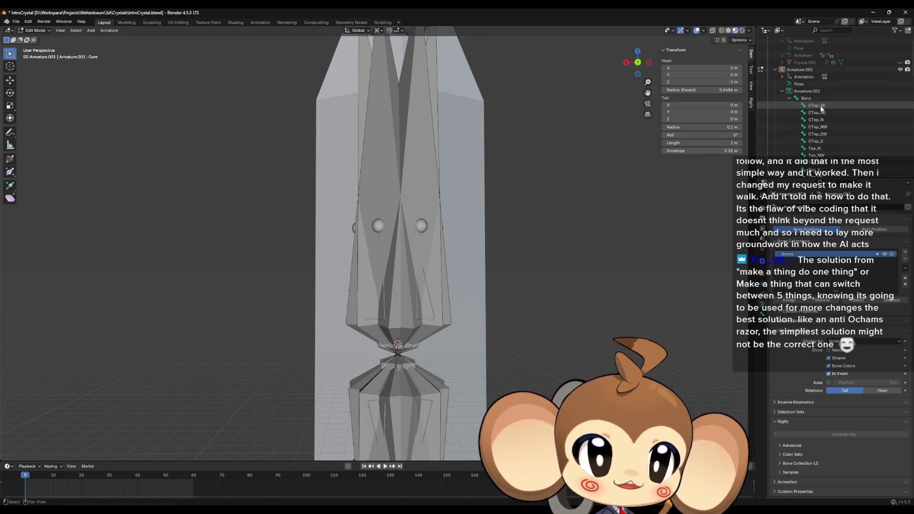
pyautogui.press('a')
pyautogui.scroll(-5, 559, 269)
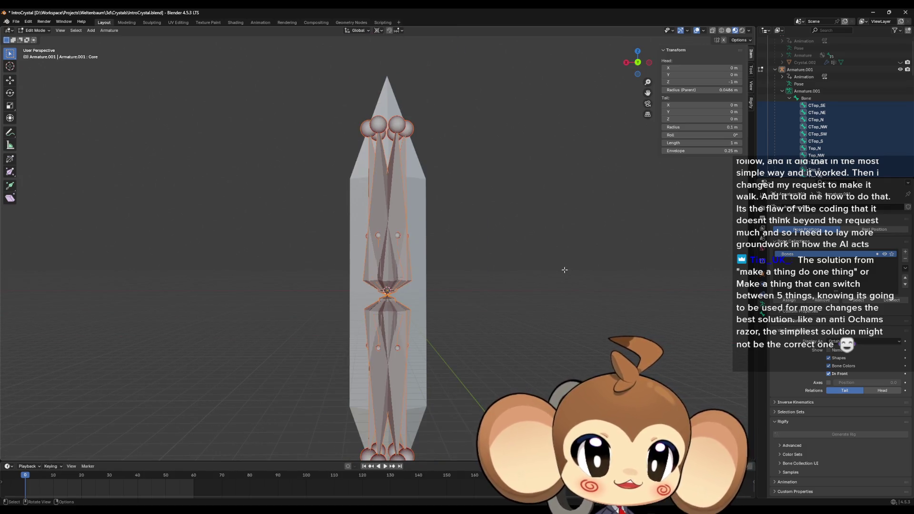
pyautogui.hotkey('shift', 'd')
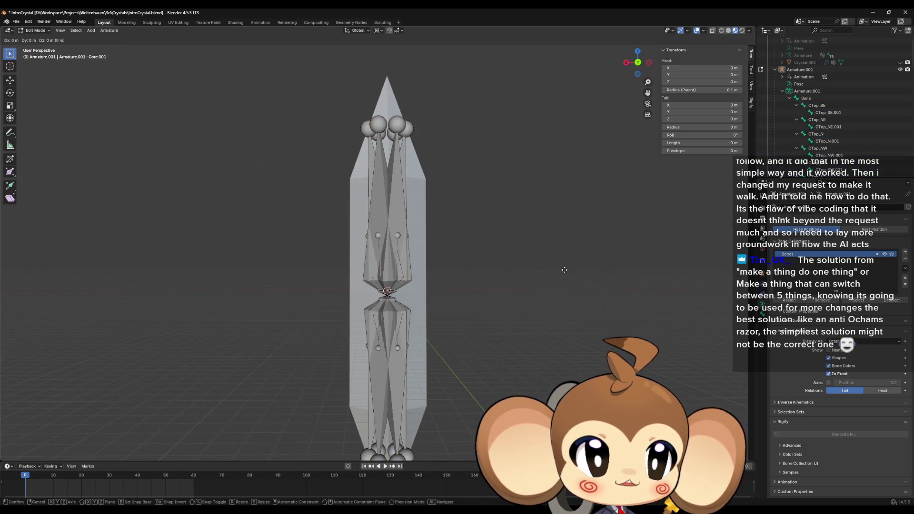
pyautogui.rightClick(564, 269)
pyautogui.write('ez')
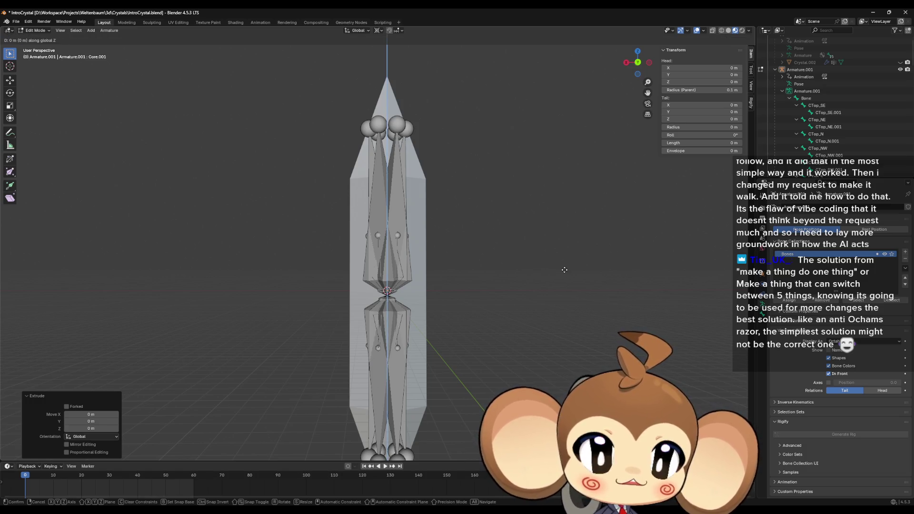
pyautogui.write('1')
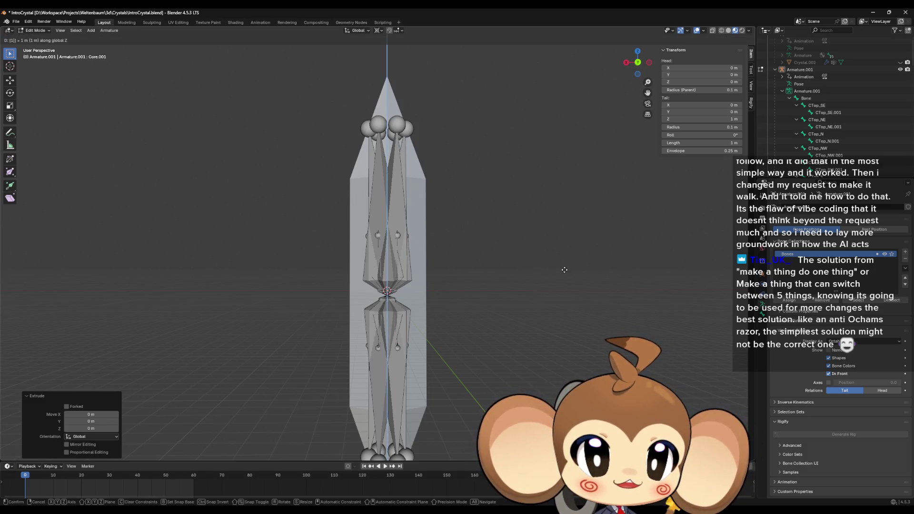
pyautogui.press('Return')
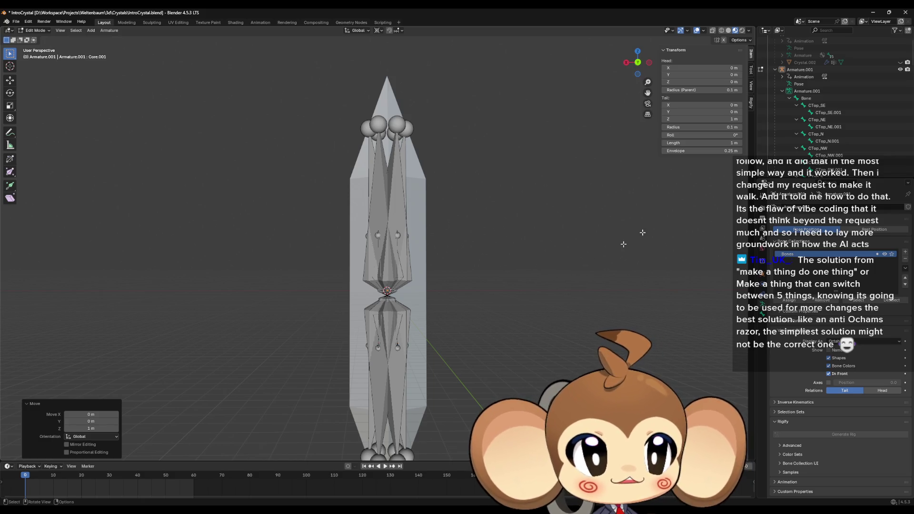
# - Make Bone.001 the active bone in the Outliner
pyautogui.scroll(-10, 841, 120)
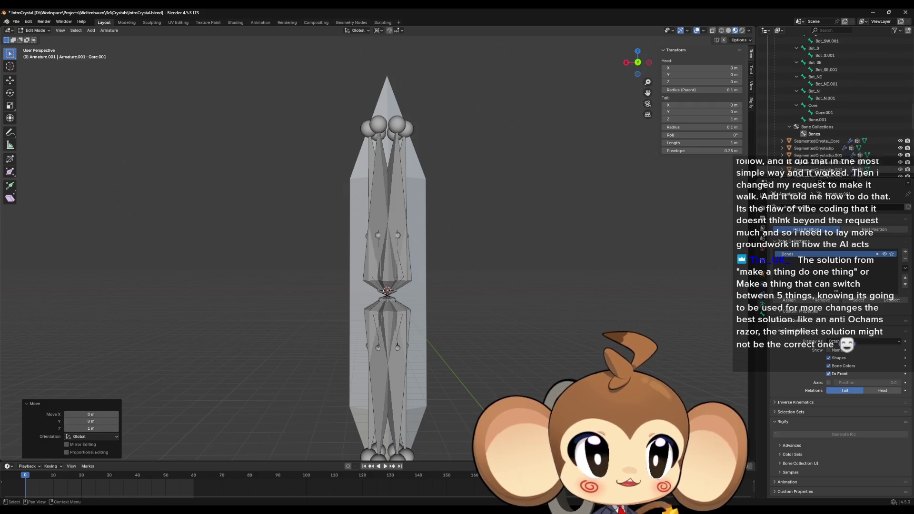
pyautogui.click(836, 119)
pyautogui.scroll(6, 837, 118)
pyautogui.scroll(8, 835, 114)
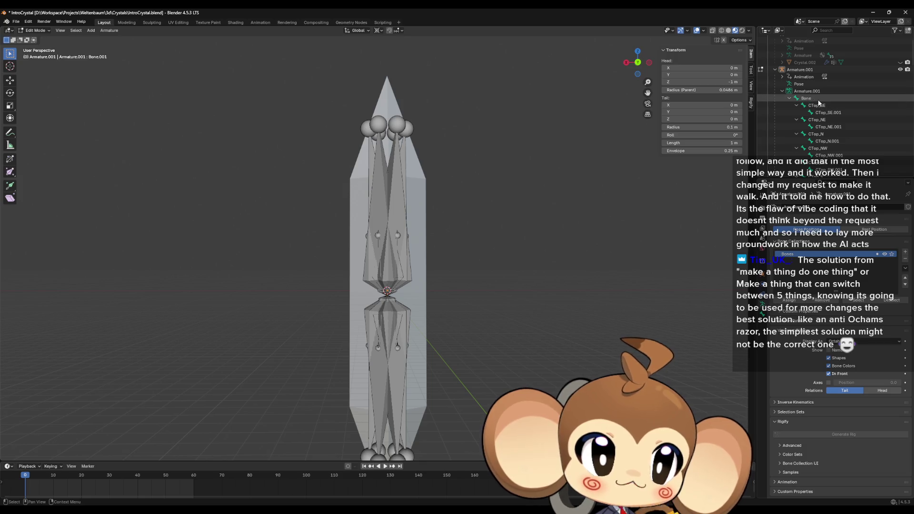
# - Select Bone with all its children and recalculate their roll to the Global +Z Axis
pyautogui.doubleClick(828, 96)
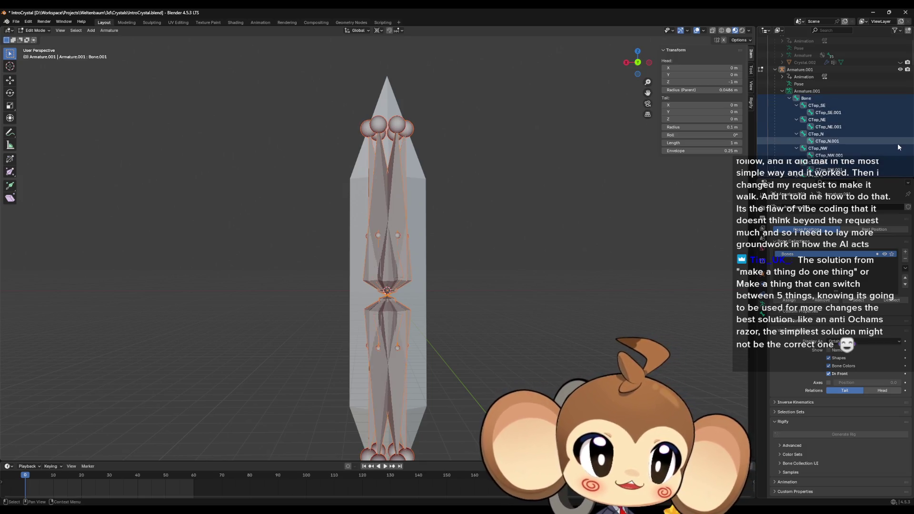
pyautogui.click(111, 30)
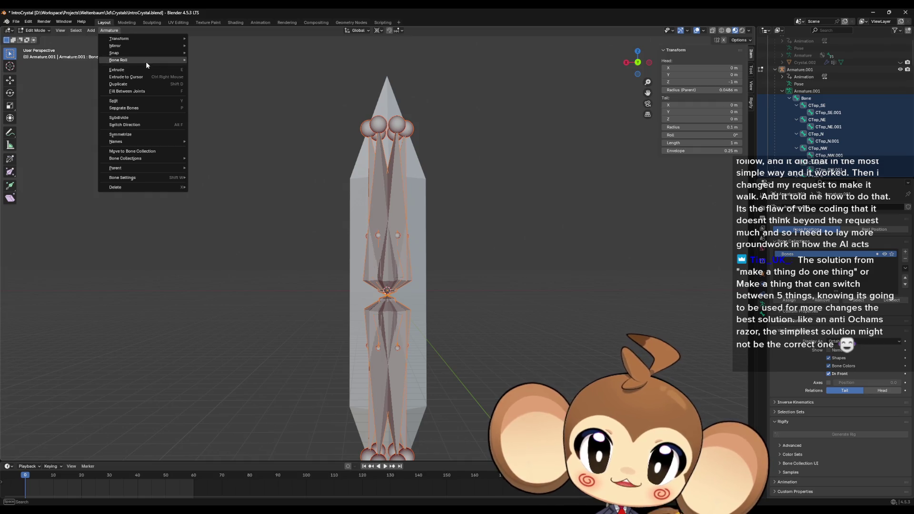
pyautogui.moveTo(146, 61)
pyautogui.moveTo(229, 60)
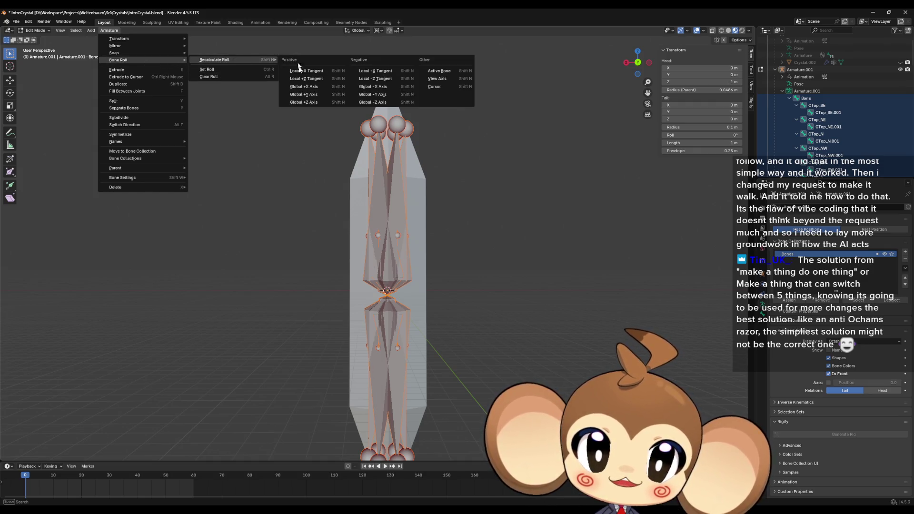
pyautogui.click(306, 100)
pyautogui.moveTo(585, 255)
pyautogui.mouseDown(button='middle')
pyautogui.moveTo(583, 293)
pyautogui.moveTo(536, 303)
pyautogui.moveTo(536, 246)
pyautogui.moveTo(482, 221)
pyautogui.moveTo(497, 259)
pyautogui.moveTo(457, 253)
pyautogui.mouseUp(button='middle')
pyautogui.scroll(4, 536, 304)
pyautogui.scroll(-3, 535, 245)
pyautogui.scroll(4, 494, 257)
pyautogui.scroll(4, 450, 251)
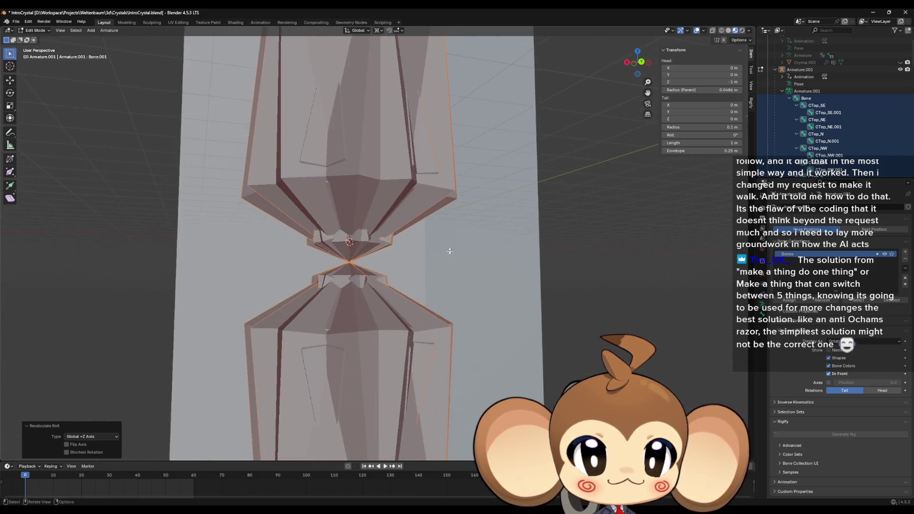
pyautogui.scroll(10, 449, 251)
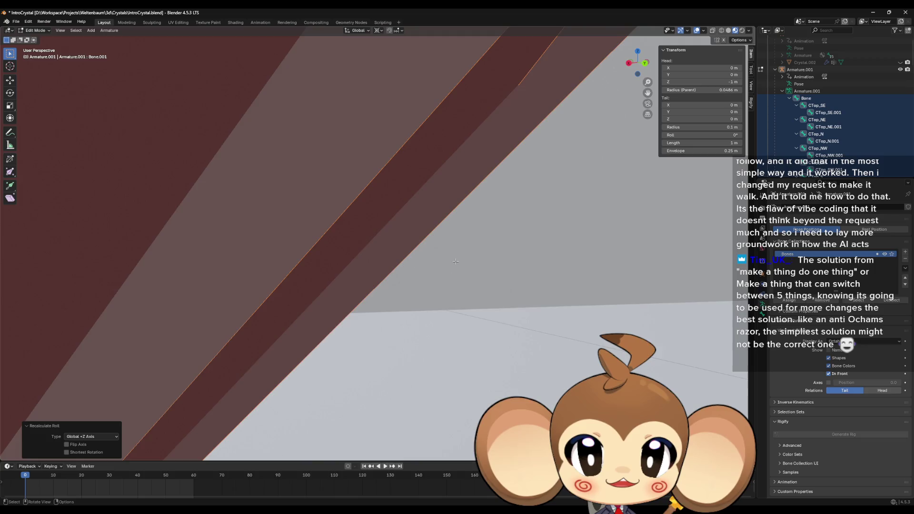
pyautogui.scroll(-10, 456, 261)
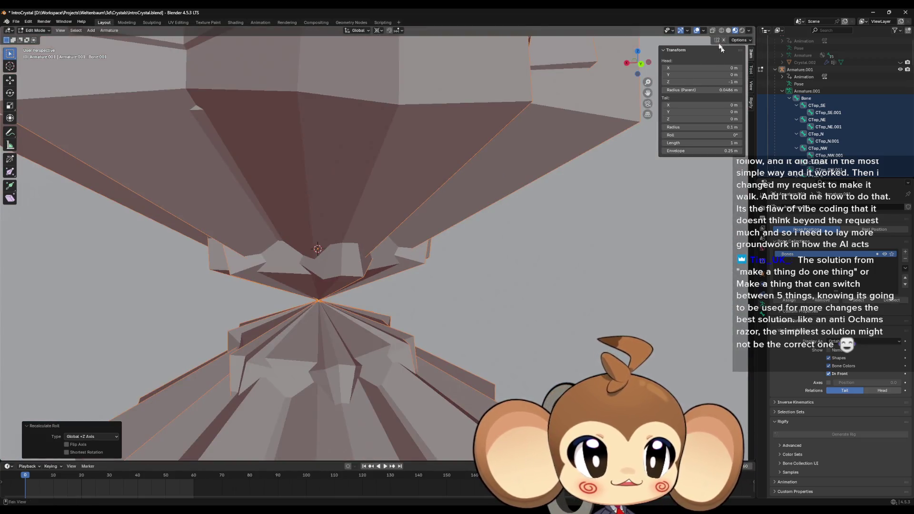
# - Turn on X-ray and cycle through the pinch-point bones until Core.001 is selected
pyautogui.click(722, 30)
pyautogui.moveTo(384, 317)
pyautogui.mouseDown(button='middle')
pyautogui.moveTo(288, 223)
pyautogui.moveTo(328, 248)
pyautogui.moveTo(364, 298)
pyautogui.moveTo(351, 286)
pyautogui.mouseUp(button='middle')
pyautogui.click(304, 215)
pyautogui.click(351, 287)
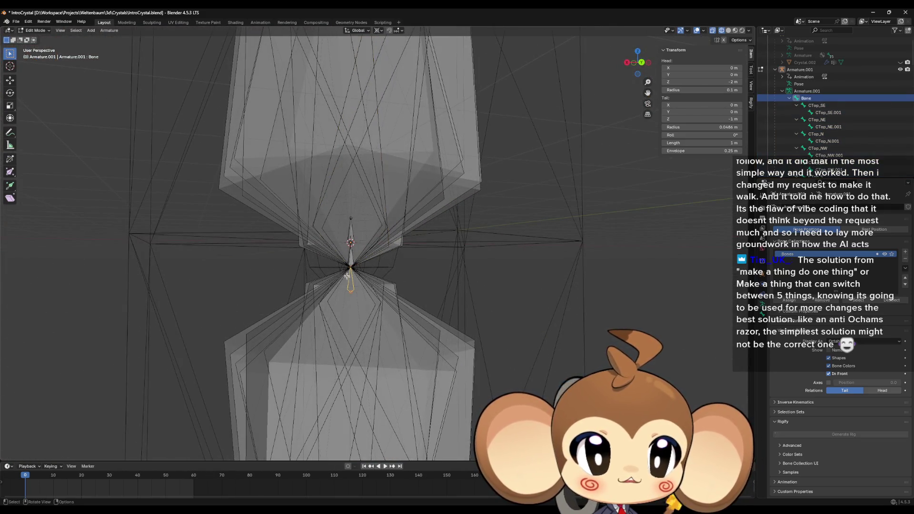
pyautogui.click(350, 260)
pyautogui.click(351, 259)
pyautogui.click(351, 260)
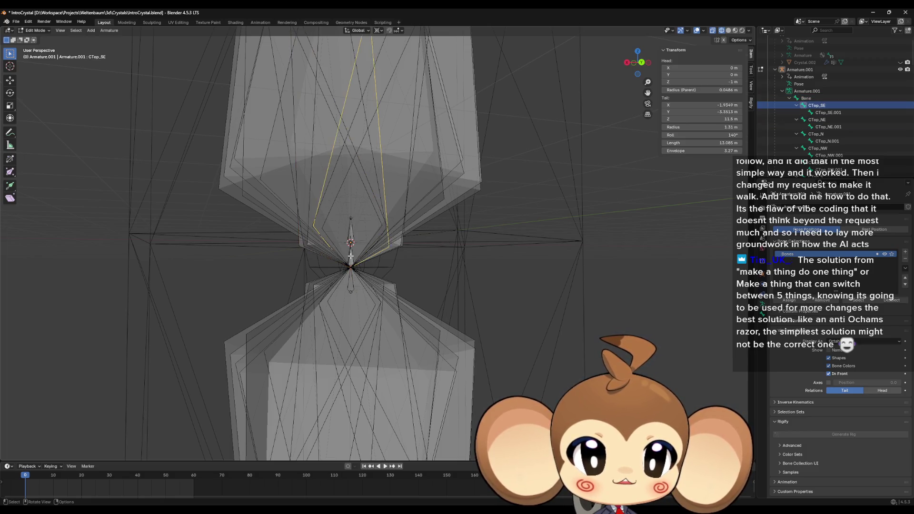
pyautogui.scroll(5, 351, 258)
pyautogui.click(312, 266)
pyautogui.click(312, 265)
pyautogui.click(312, 266)
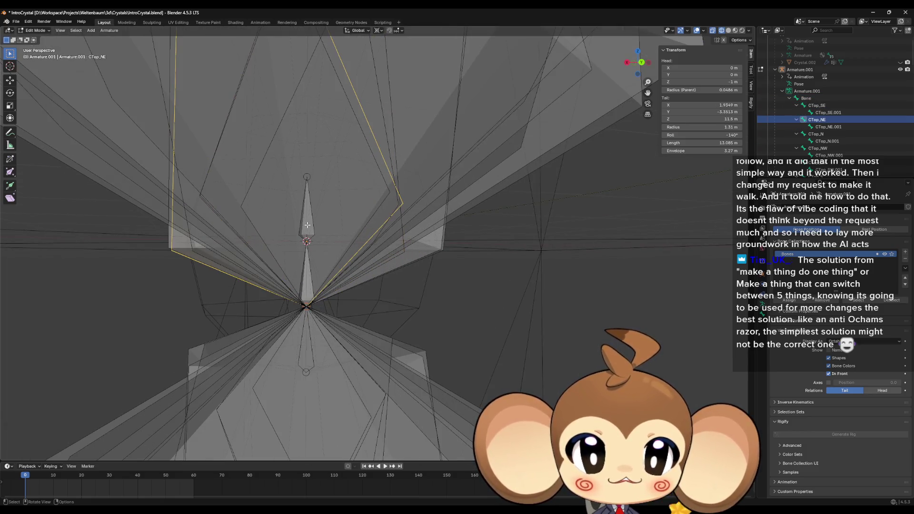
pyautogui.moveTo(312, 265); pyautogui.dragTo(307, 220, button='middle')
pyautogui.click(307, 220)
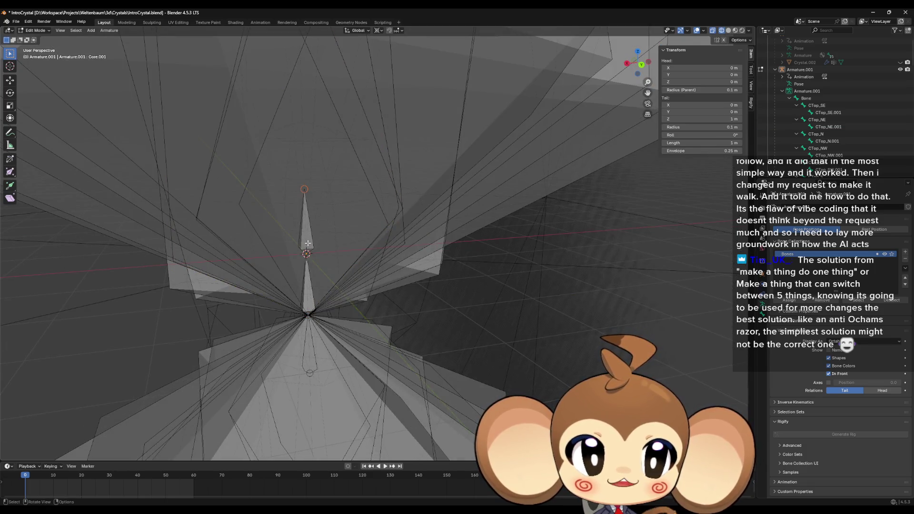
# - Orbit to side and front views to inspect Core.001 standing upright from Z 0 to 1 m
pyautogui.moveTo(311, 247); pyautogui.dragTo(398, 274, button='middle')
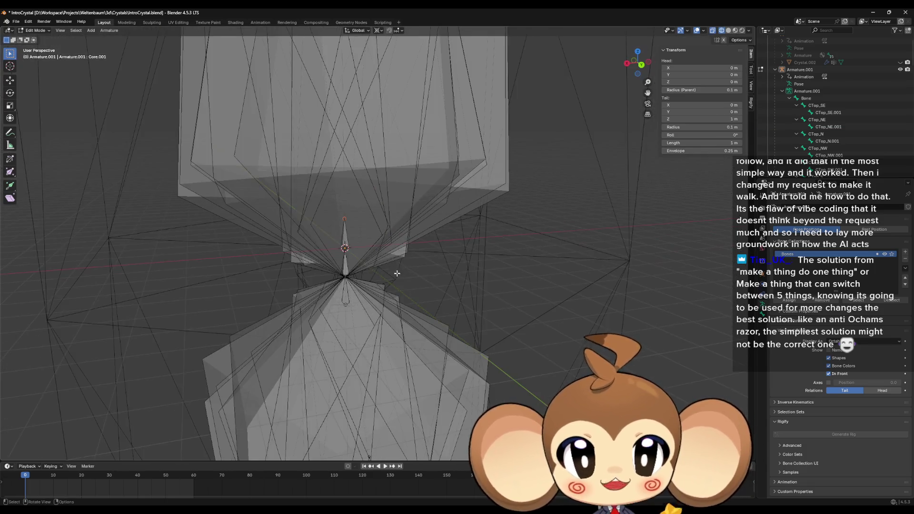
pyautogui.scroll(-3, 457, 288)
pyautogui.moveTo(485, 288); pyautogui.dragTo(474, 268, button='middle')
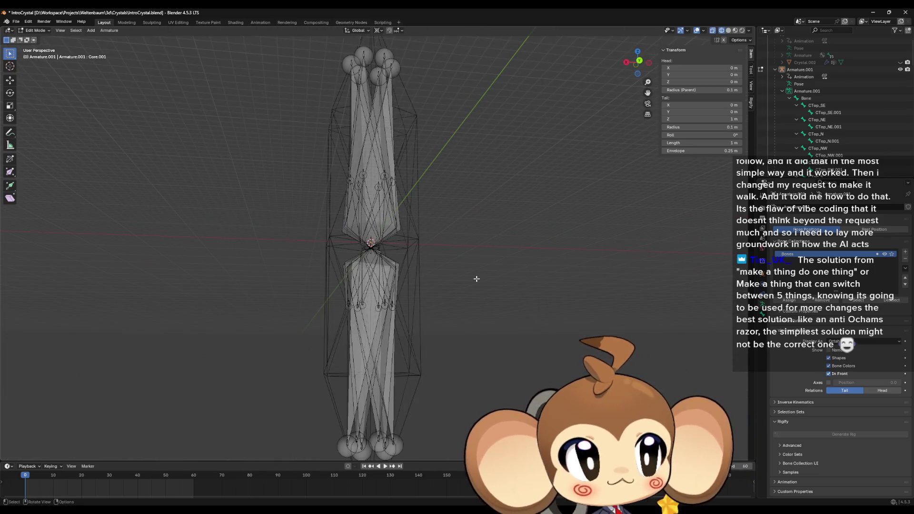
pyautogui.scroll(-1, 475, 279)
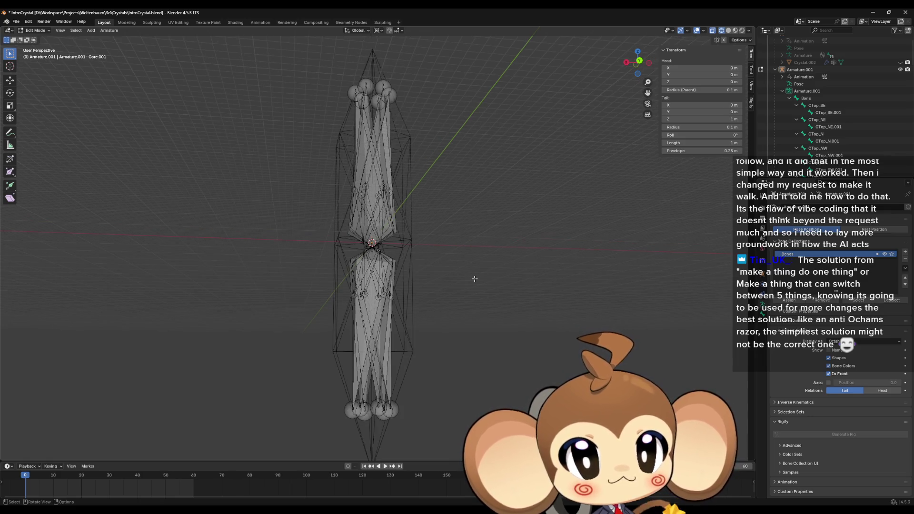
pyautogui.moveTo(448, 253); pyautogui.dragTo(450, 280, button='middle')
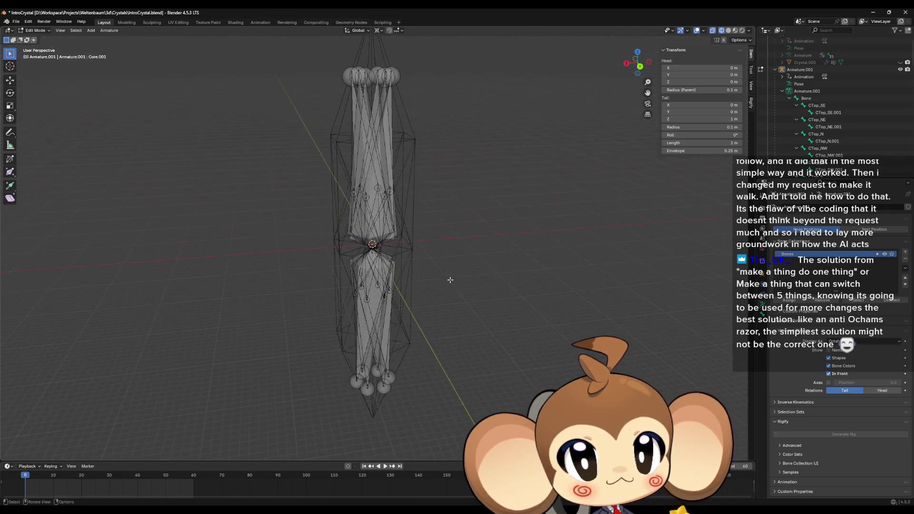
pyautogui.scroll(3, 375, 256)
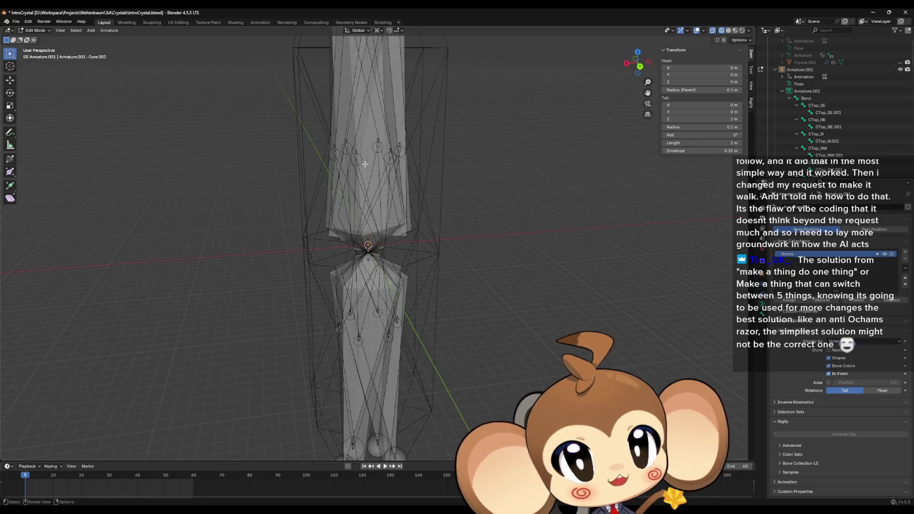
pyautogui.moveTo(385, 224); pyautogui.dragTo(388, 228, button='middle')
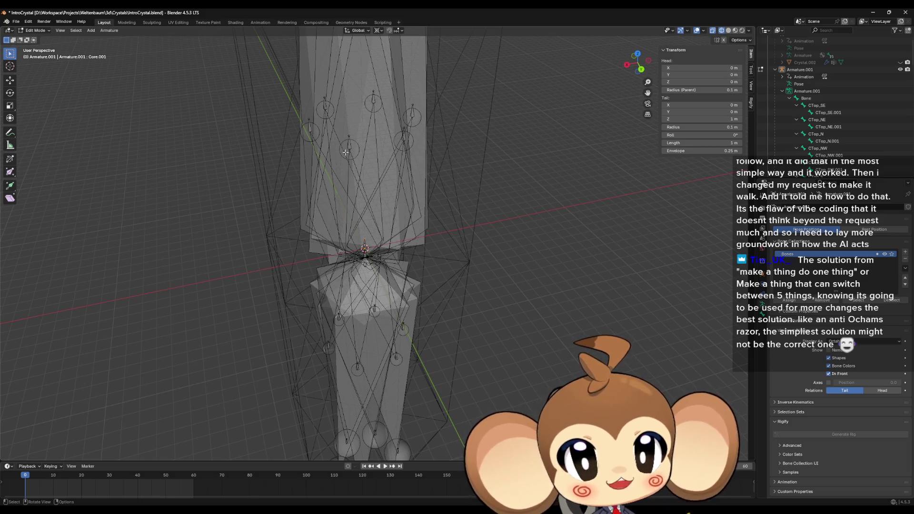
pyautogui.scroll(-3, 362, 190)
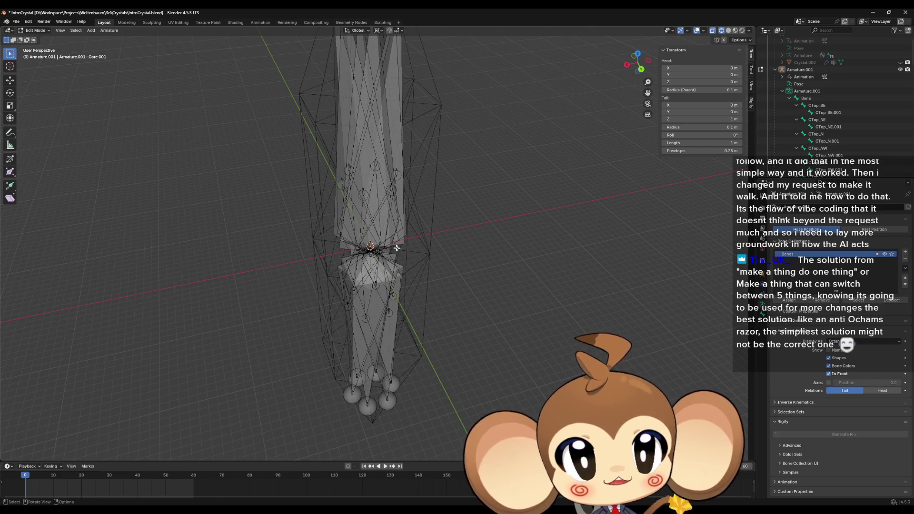
pyautogui.moveTo(397, 248)
pyautogui.mouseDown(button='middle')
pyautogui.moveTo(409, 264)
pyautogui.moveTo(407, 233)
pyautogui.mouseUp(button='middle')
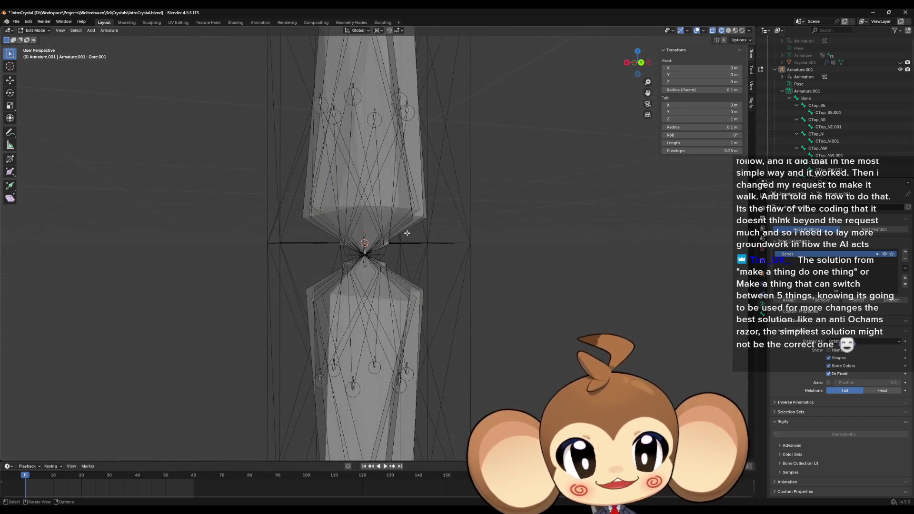
pyautogui.scroll(2, 405, 234)
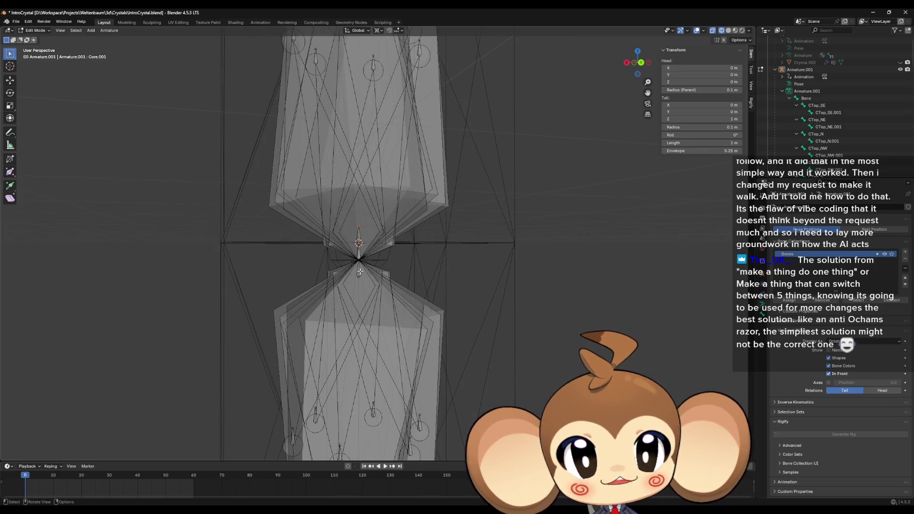
pyautogui.scroll(3, 360, 272)
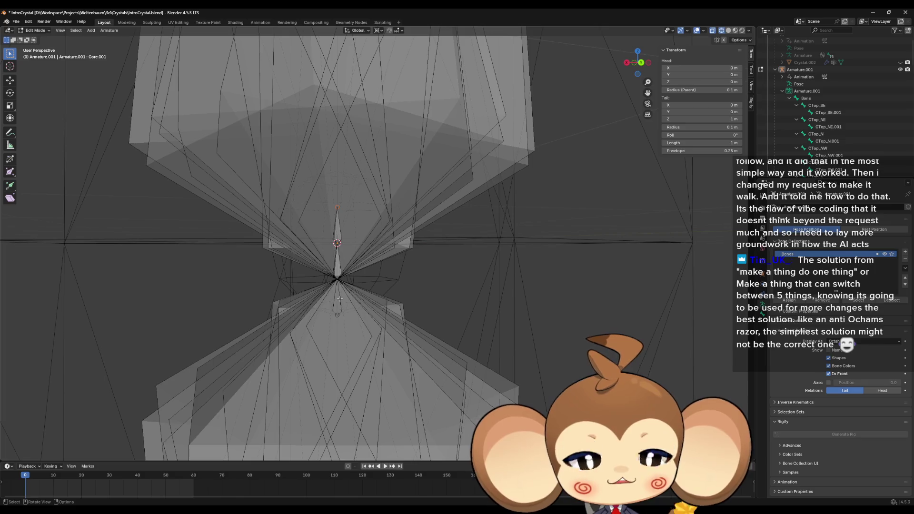
# - Select the lower bone Bone beneath the pinch point and zoom to inspect it
pyautogui.click(339, 296)
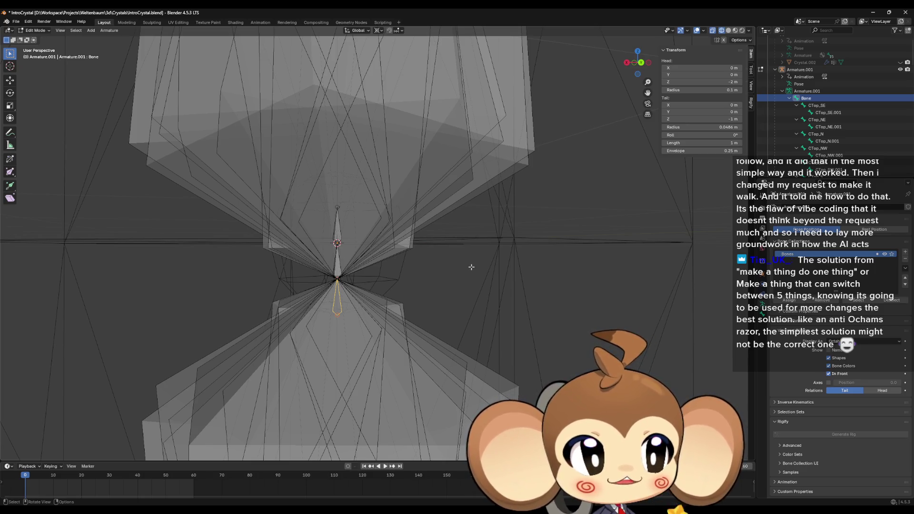
pyautogui.scroll(-6, 471, 267)
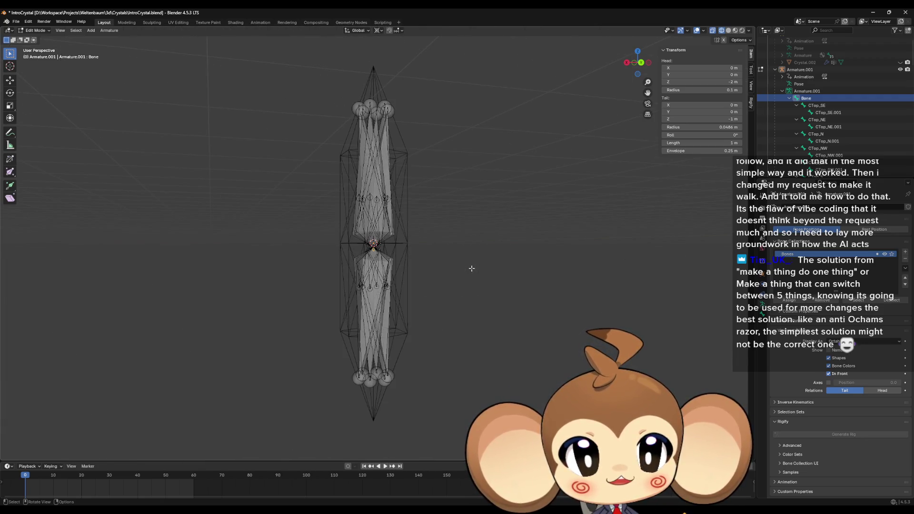
pyautogui.scroll(5, 474, 266)
pyautogui.scroll(-3, 474, 266)
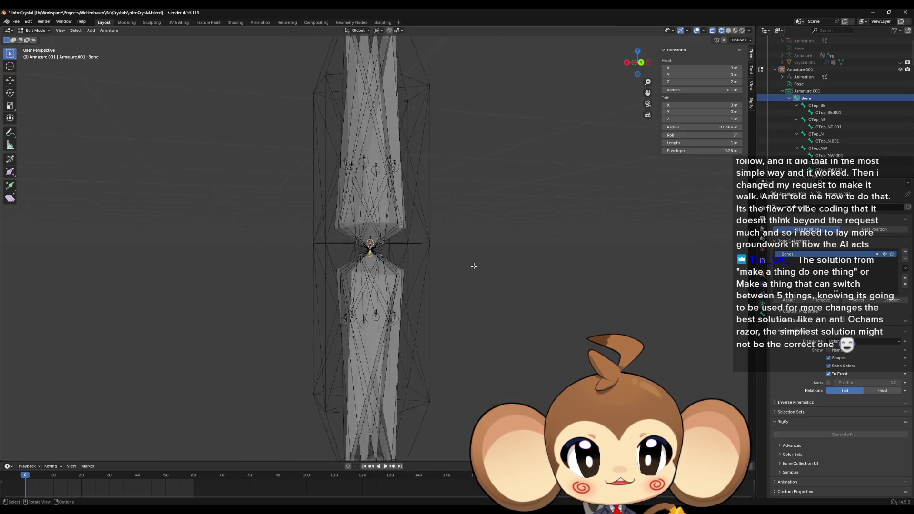
pyautogui.scroll(3, 474, 266)
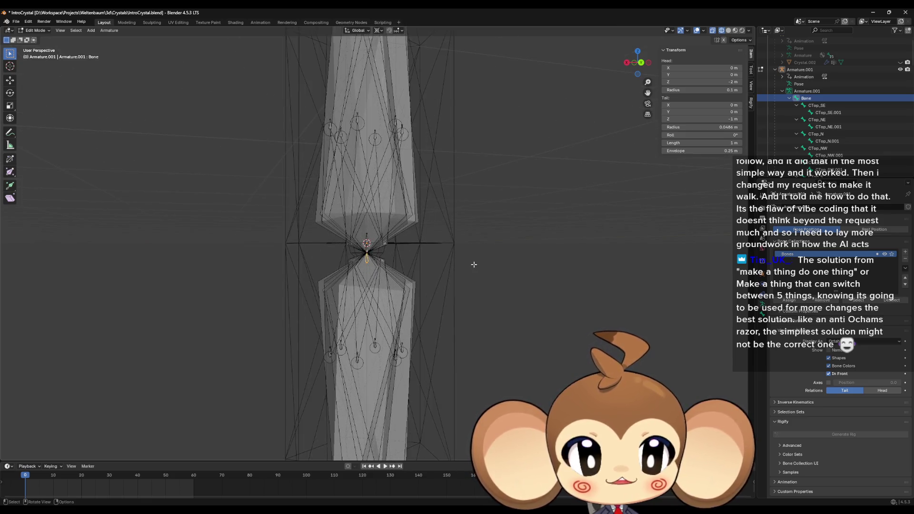
pyautogui.scroll(2, 474, 264)
pyautogui.scroll(6, 474, 264)
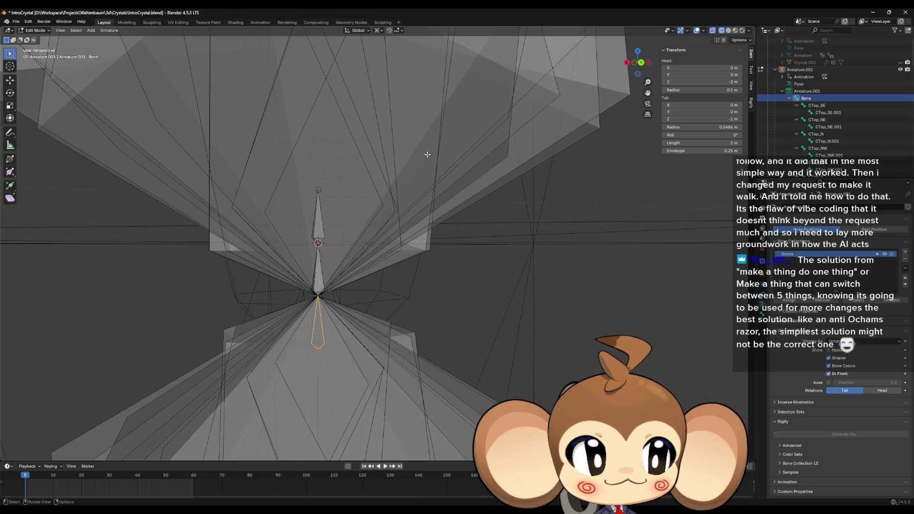
pyautogui.scroll(-3, 428, 155)
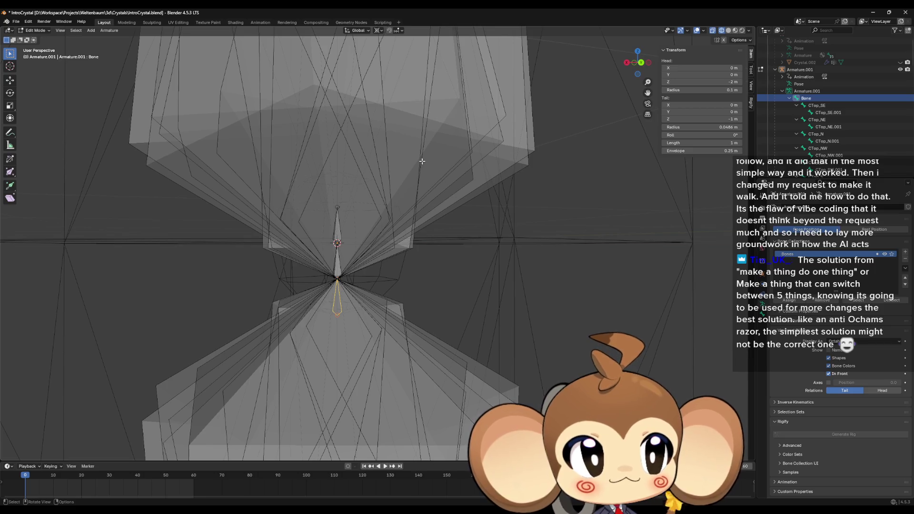
pyautogui.press('KP_1')
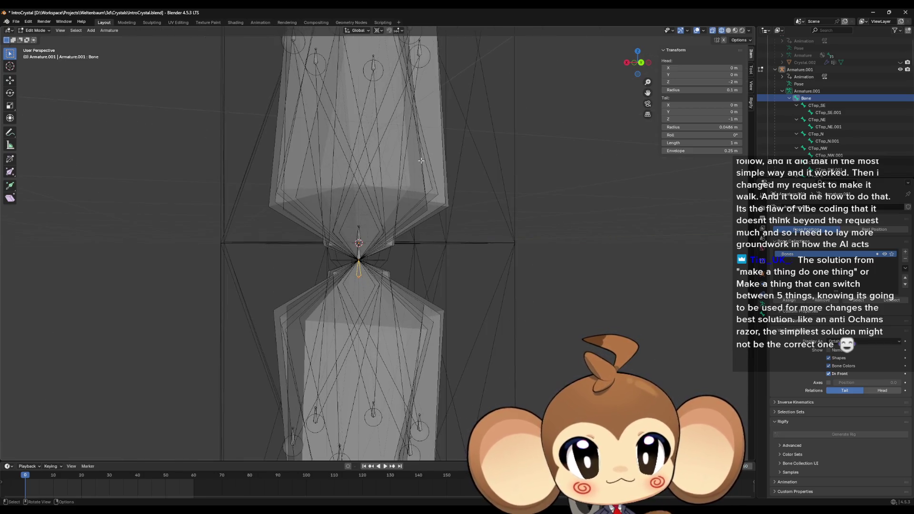
pyautogui.press('KP_6')
pyautogui.scroll(2, 421, 160)
pyautogui.scroll(-5, 420, 160)
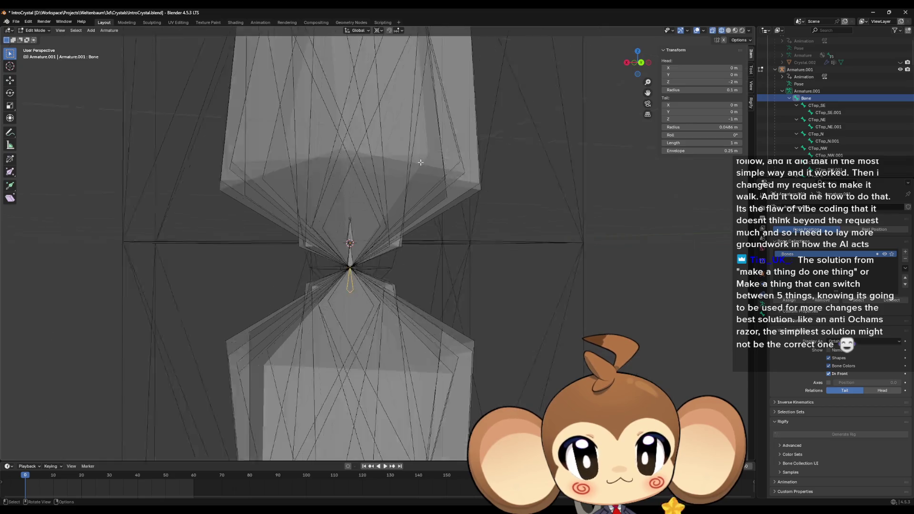
pyautogui.scroll(1, 422, 158)
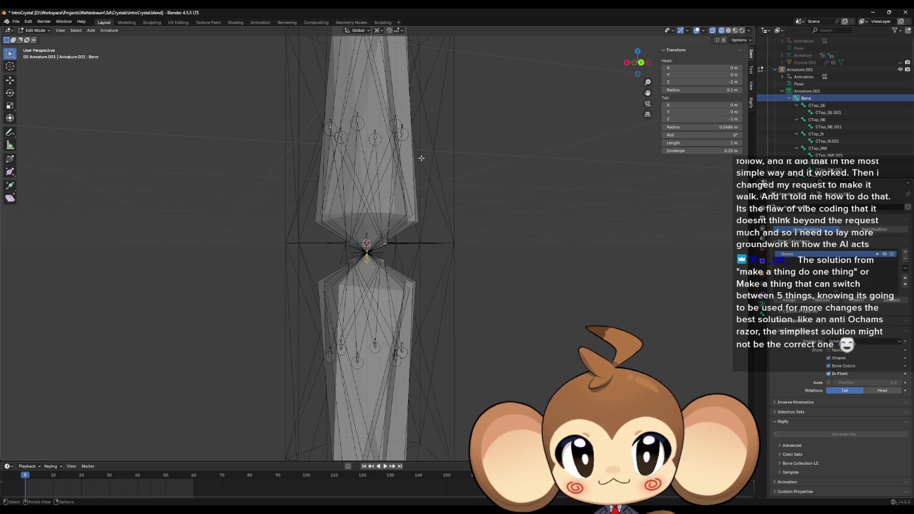
pyautogui.scroll(6, 411, 247)
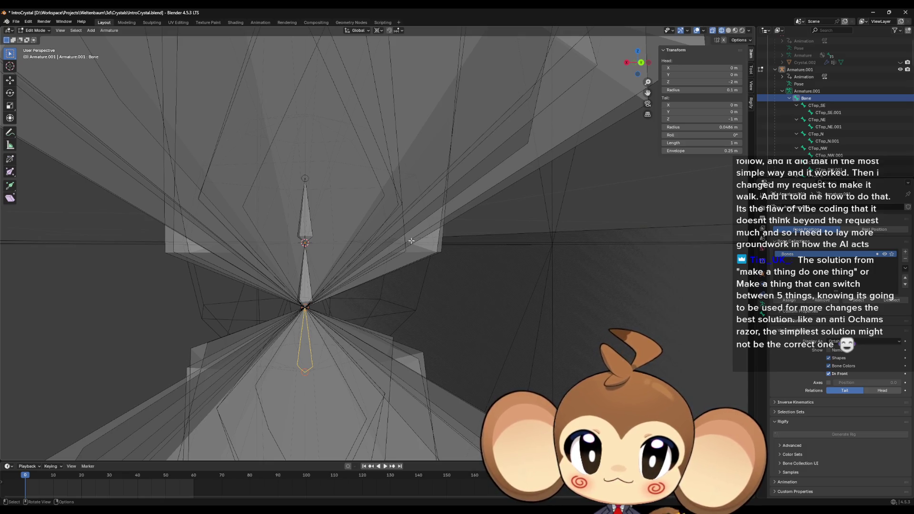
pyautogui.moveTo(411, 240); pyautogui.dragTo(412, 250, button='middle')
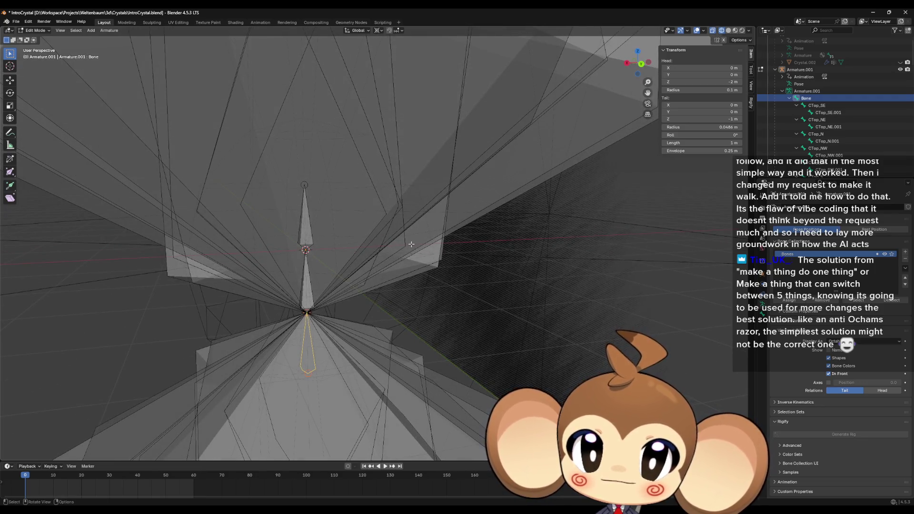
pyautogui.moveTo(381, 244); pyautogui.dragTo(379, 226, button='middle')
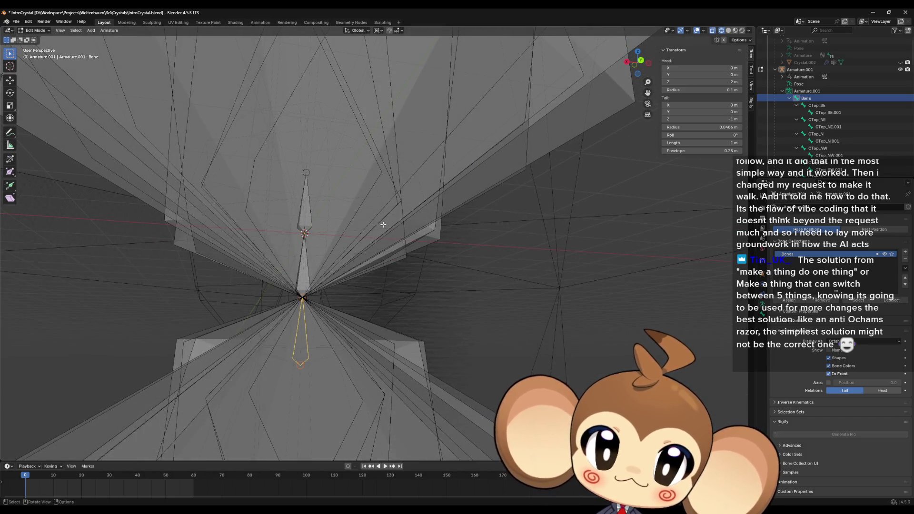
pyautogui.moveTo(395, 222); pyautogui.dragTo(375, 237, button='middle')
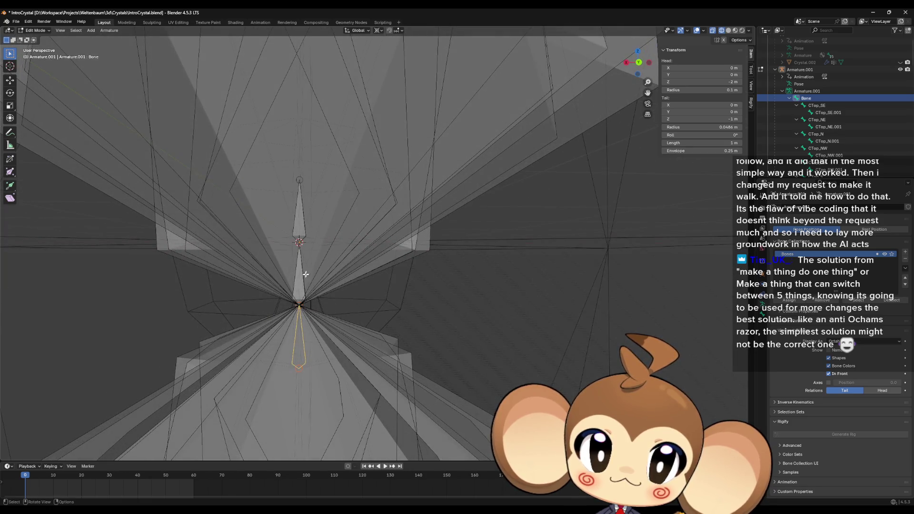
pyautogui.scroll(2, 300, 283)
pyautogui.click(262, 335)
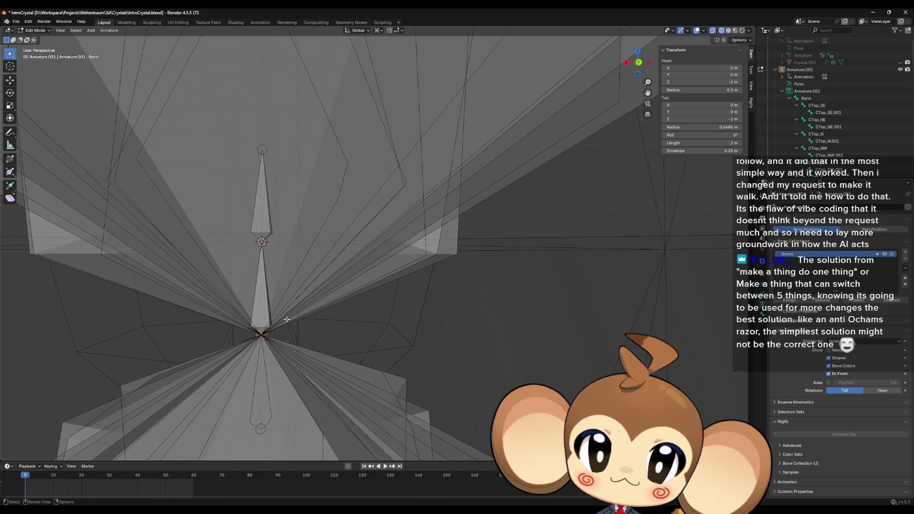
# - Raise the lower bone 0.99 m along Z so it spans -1.01 m to -0.01 m
pyautogui.click(262, 386)
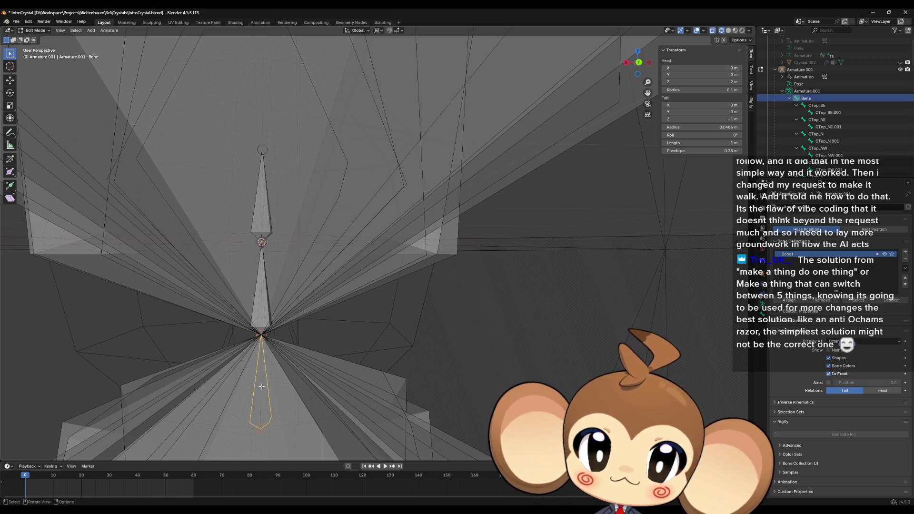
pyautogui.press('g')
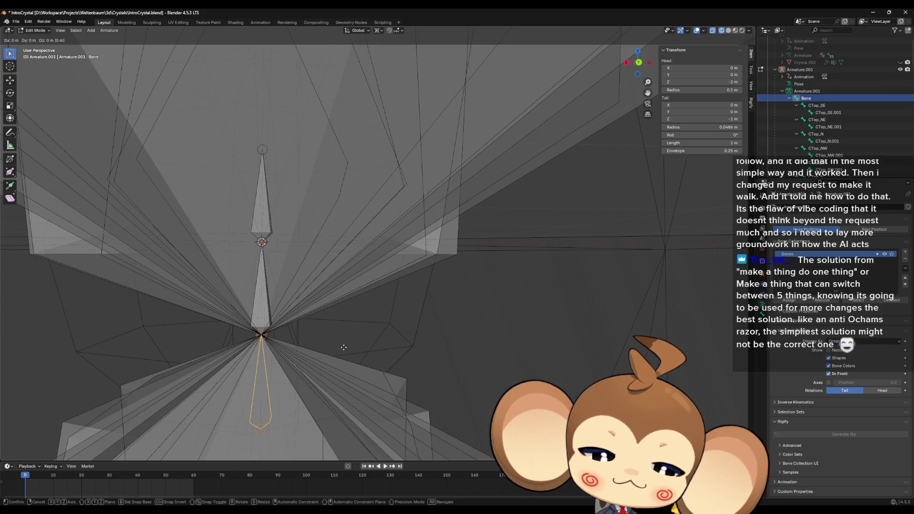
pyautogui.press('z')
pyautogui.press('0')
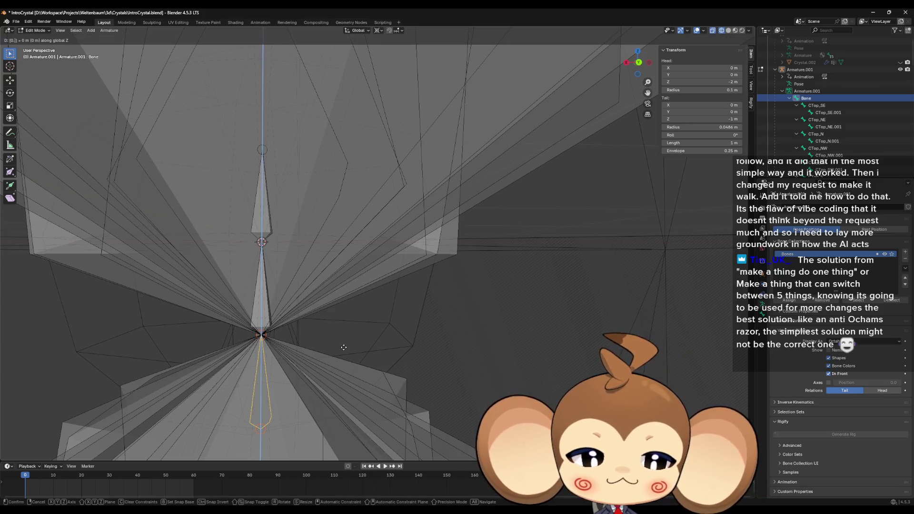
pyautogui.write('.9')
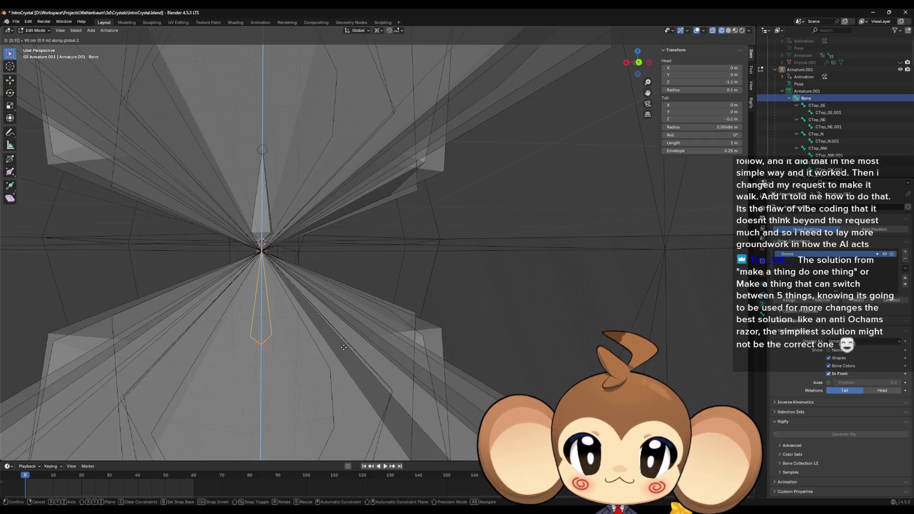
pyautogui.write('9')
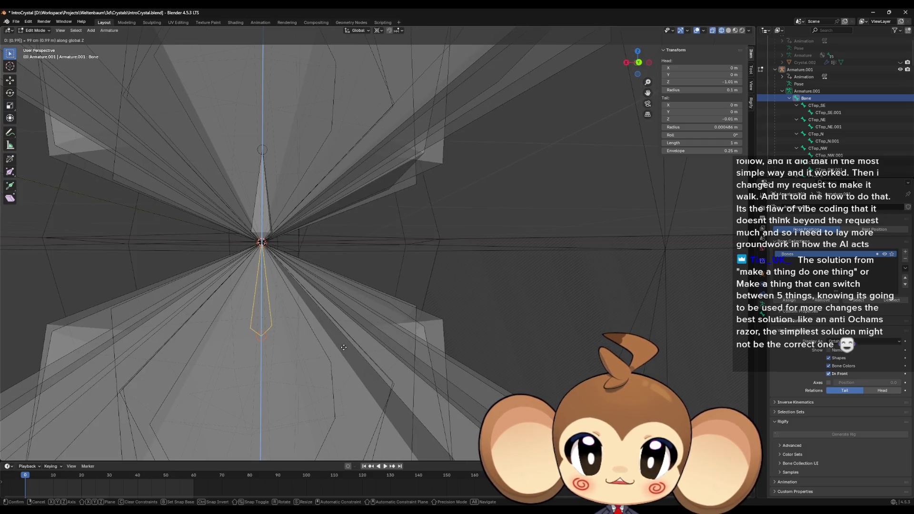
pyautogui.press('Return')
pyautogui.moveTo(342, 316)
pyautogui.mouseDown(button='middle')
pyautogui.moveTo(421, 314)
pyautogui.moveTo(364, 312)
pyautogui.mouseUp(button='middle')
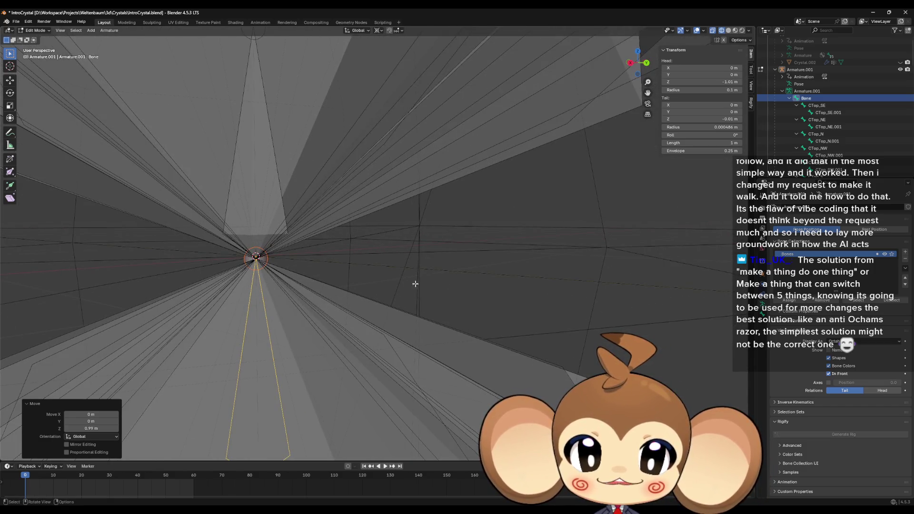
pyautogui.moveTo(415, 284); pyautogui.dragTo(412, 275, button='middle')
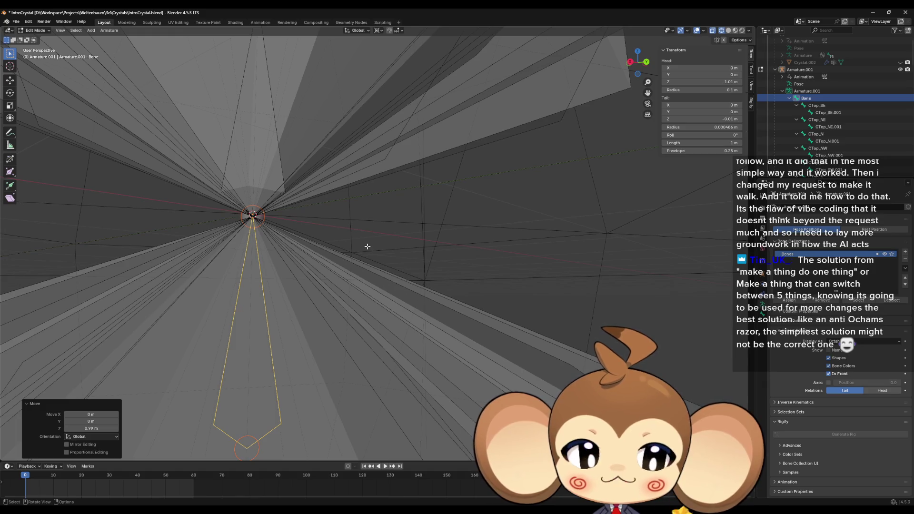
pyautogui.moveTo(403, 226); pyautogui.dragTo(397, 240, button='middle')
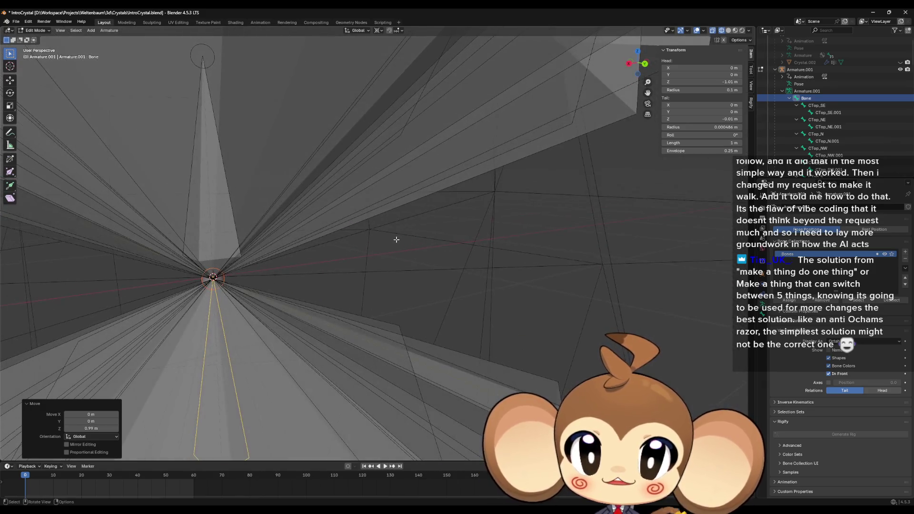
pyautogui.scroll(-6, 397, 240)
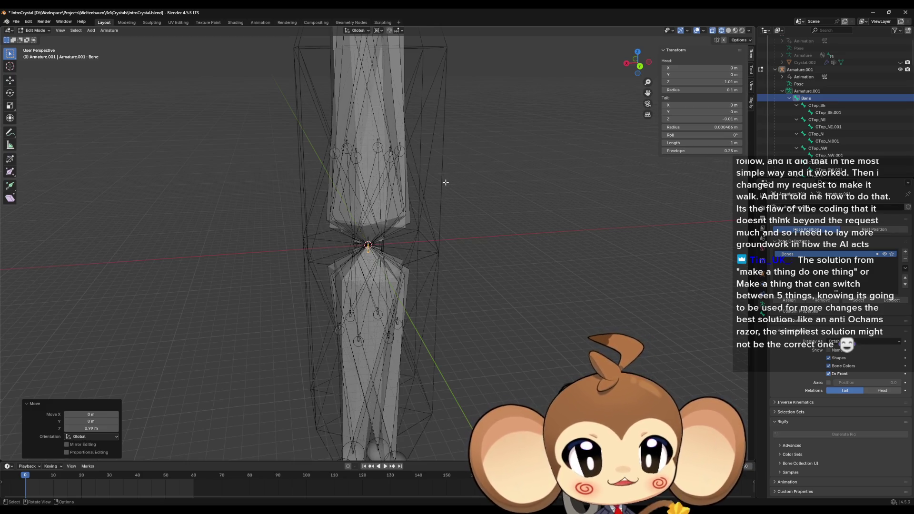
pyautogui.moveTo(445, 183)
pyautogui.mouseDown(button='middle')
pyautogui.moveTo(435, 218)
pyautogui.moveTo(429, 194)
pyautogui.mouseUp(button='middle')
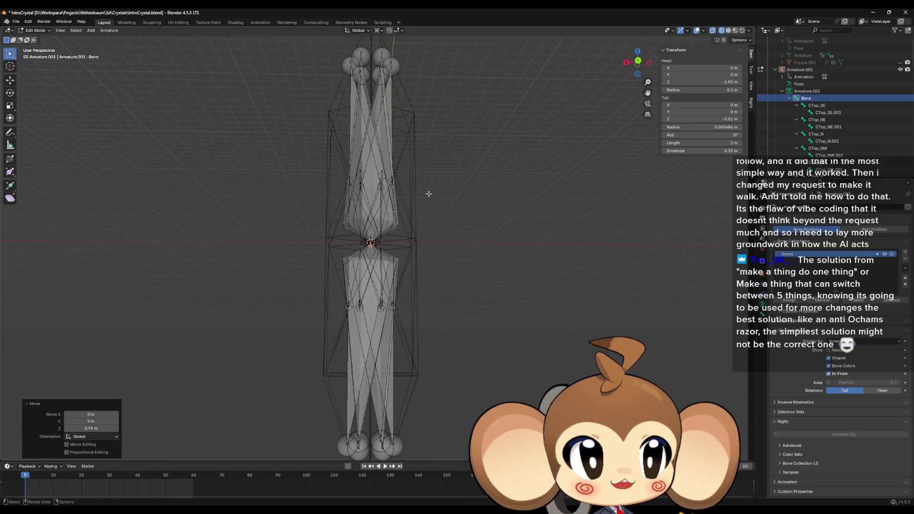
pyautogui.scroll(10, 409, 206)
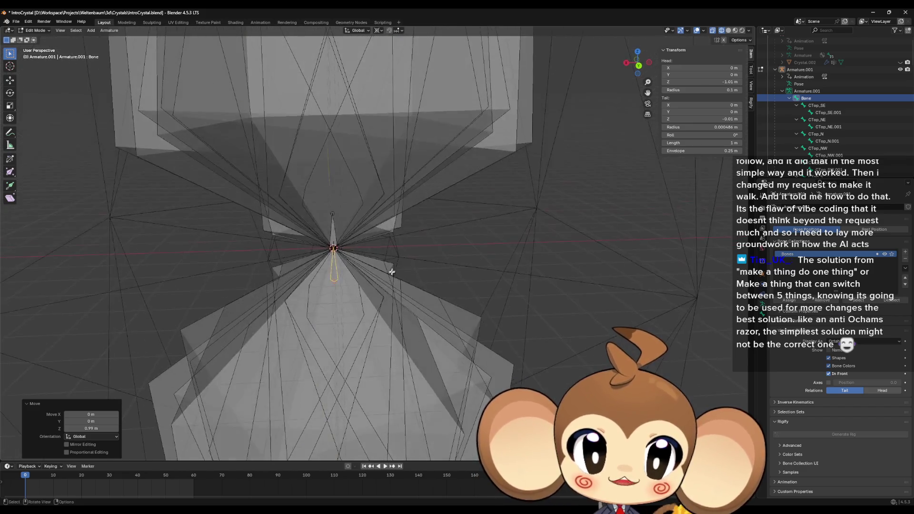
pyautogui.scroll(6, 392, 272)
pyautogui.moveTo(381, 270); pyautogui.dragTo(379, 256, button='middle')
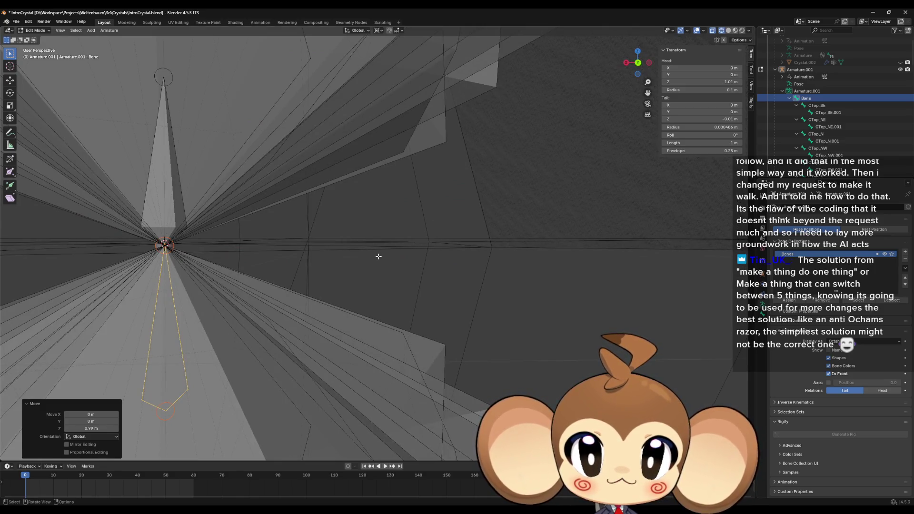
pyautogui.scroll(-8, 381, 255)
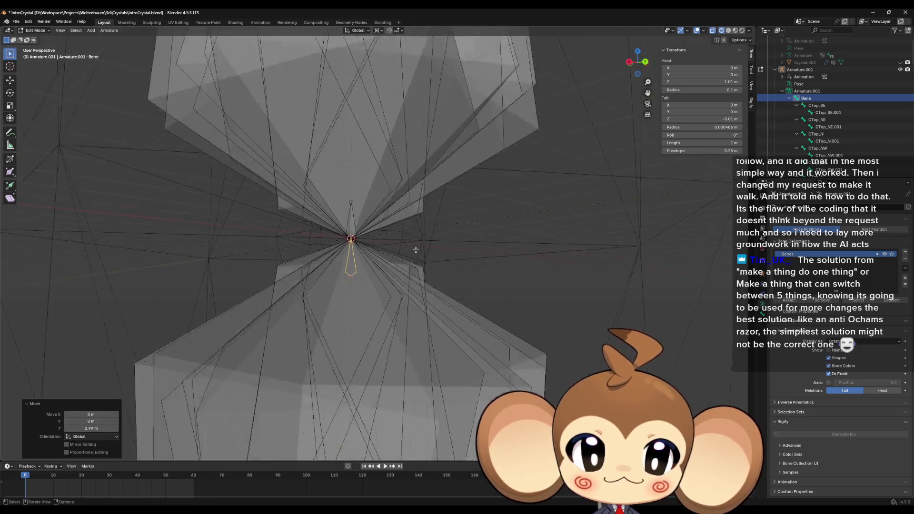
pyautogui.scroll(-6, 416, 250)
pyautogui.moveTo(445, 249); pyautogui.dragTo(411, 277, button='middle')
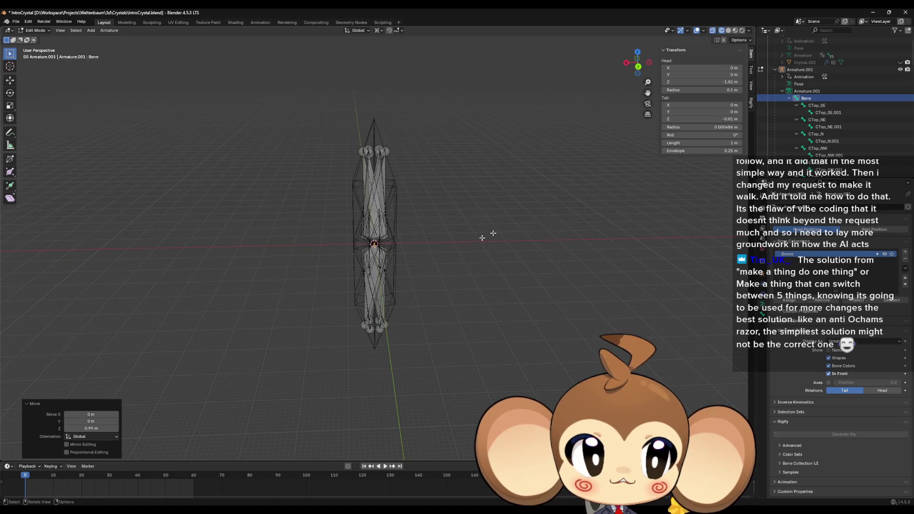
# - Collapse the bone hierarchy, return to Object Mode and switch to Solid shading
pyautogui.click(790, 99)
pyautogui.click(815, 119)
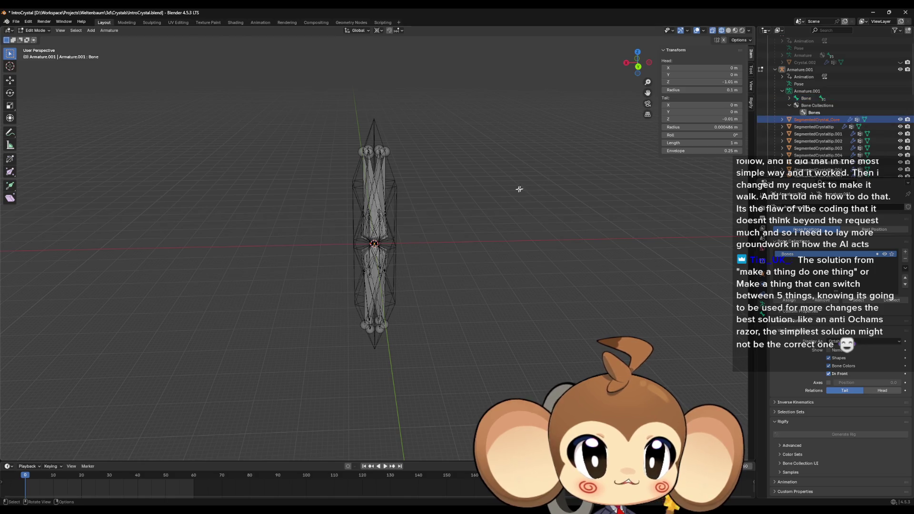
pyautogui.press('Tab')
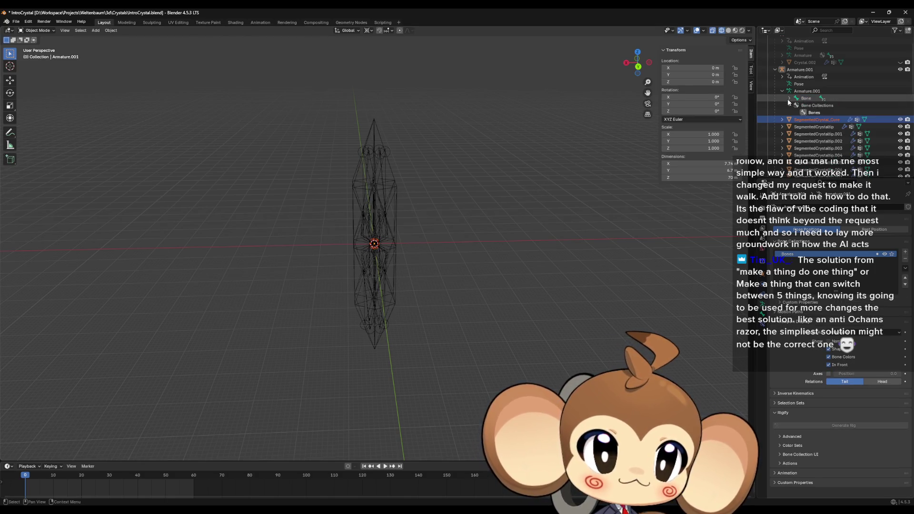
pyautogui.click(735, 33)
# - Select all segmented crystal meshes from SegmentedCrystal_Core through the last crystal row
pyautogui.click(813, 127)
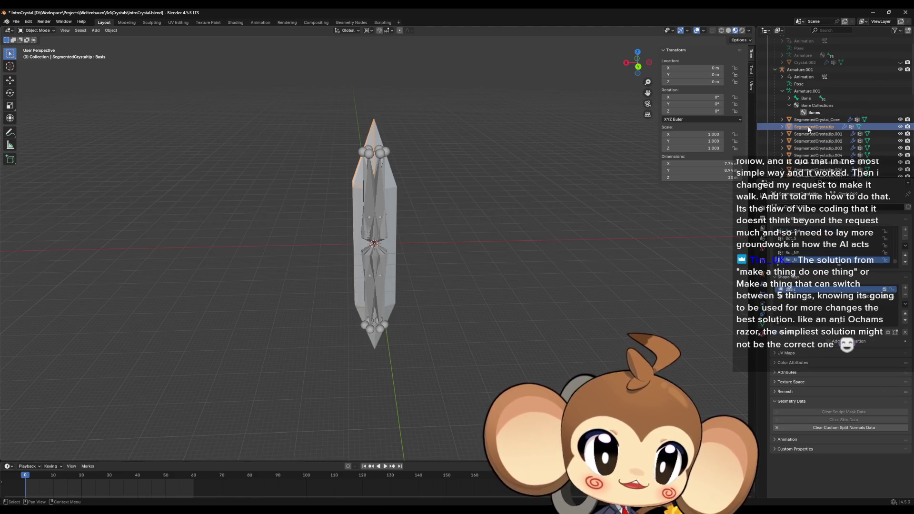
pyautogui.click(815, 120)
pyautogui.scroll(-6, 818, 136)
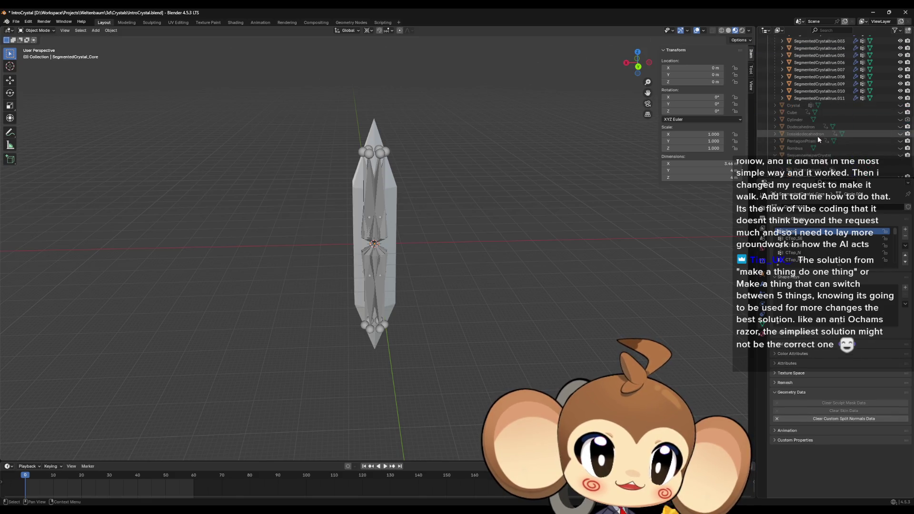
pyautogui.keyDown('shift'); pyautogui.click(826, 136); pyautogui.keyUp('shift')
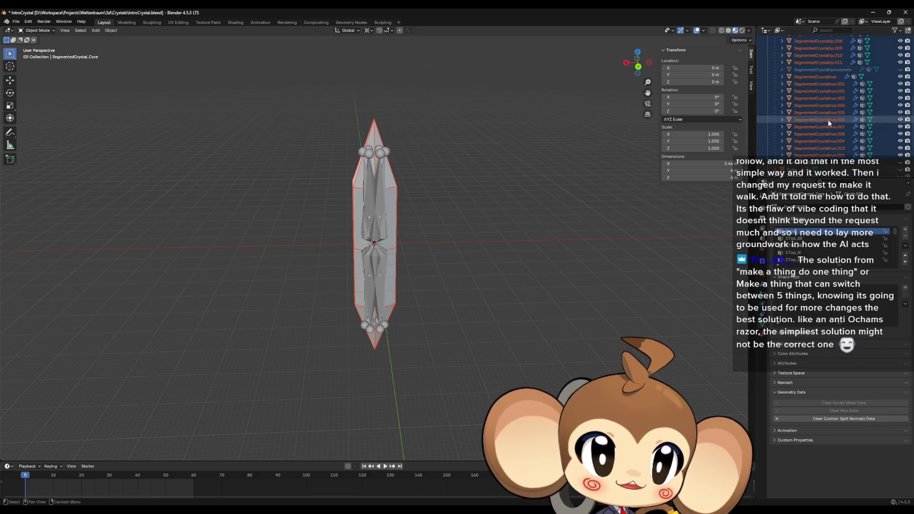
pyautogui.scroll(2, 827, 121)
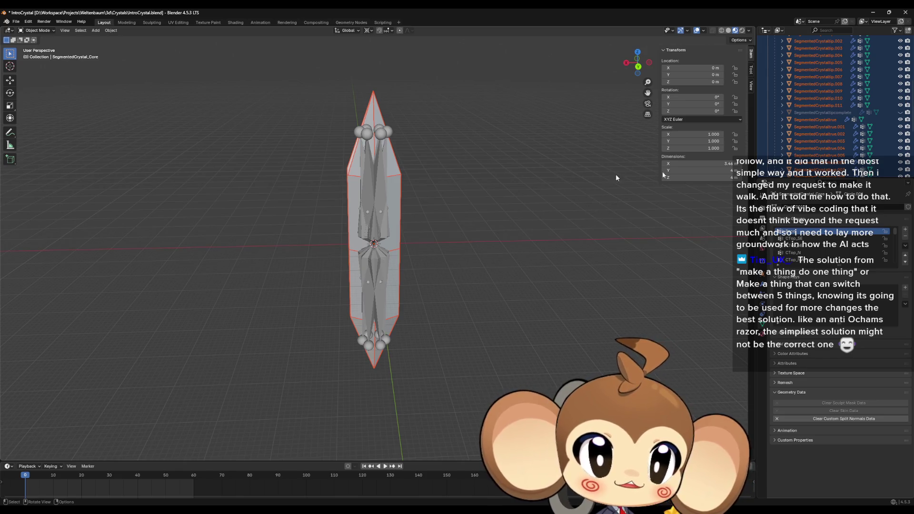
pyautogui.scroll(3, 822, 122)
pyautogui.scroll(2, 819, 125)
# - Clear the crystal meshes' parent via Alt+P, then place the Paint window and pick the pencil
pyautogui.hotkey('alt', 'p')
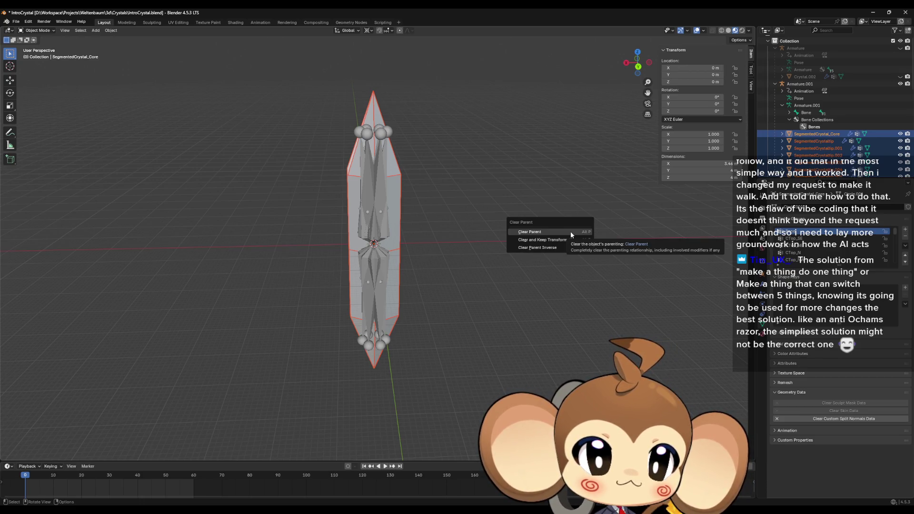
pyautogui.click(570, 231)
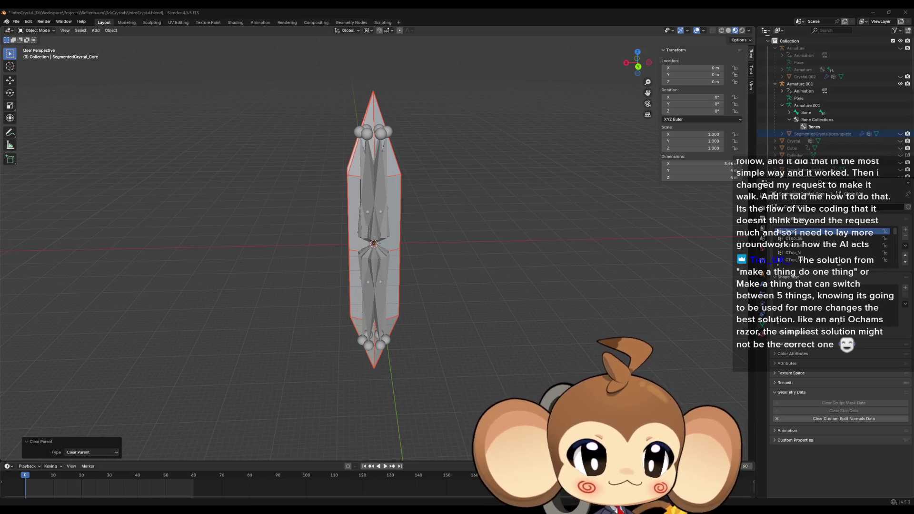
pyautogui.moveTo(694, 87)
pyautogui.mouseDown()
pyautogui.moveTo(468, 102)
pyautogui.moveTo(412, 88)
pyautogui.mouseUp()
pyautogui.click(345, 109)
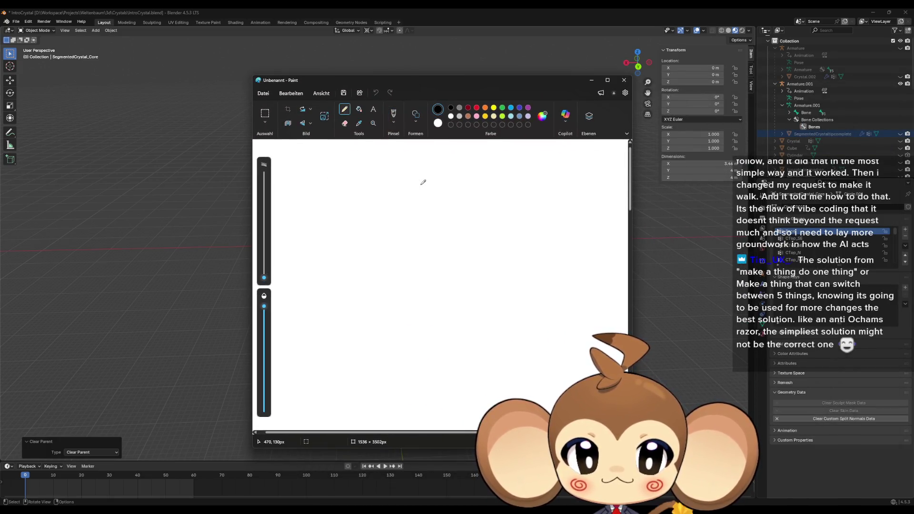